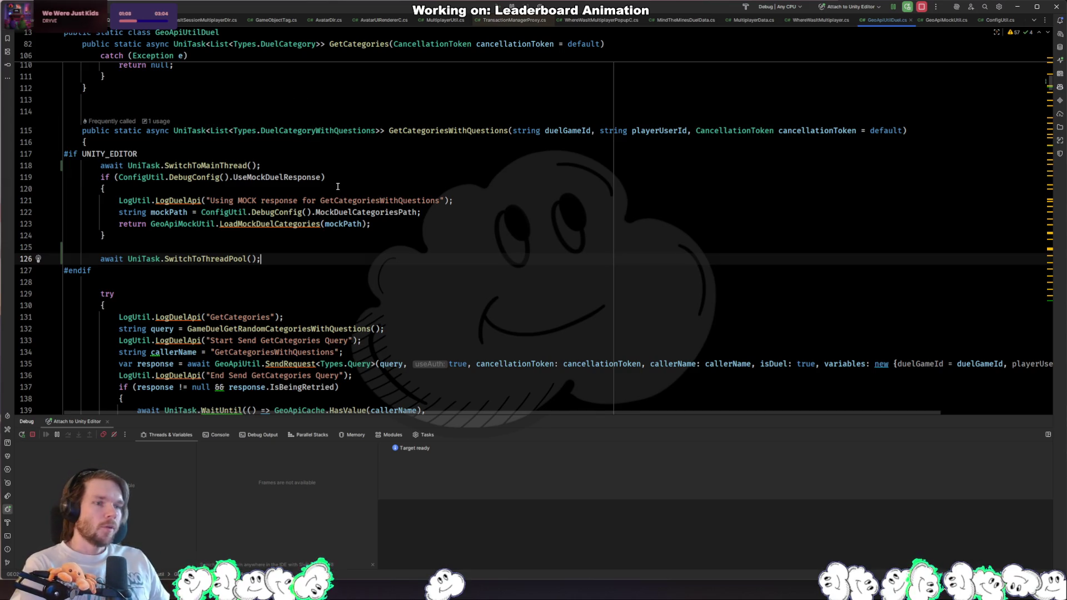
# Step: Review the GetCategoriesWithQuestions mock in GeoApiUtilDuel.cs, then switch to ConfigUtil.cs via the recent-files Switcher
pyautogui.click(375, 285)
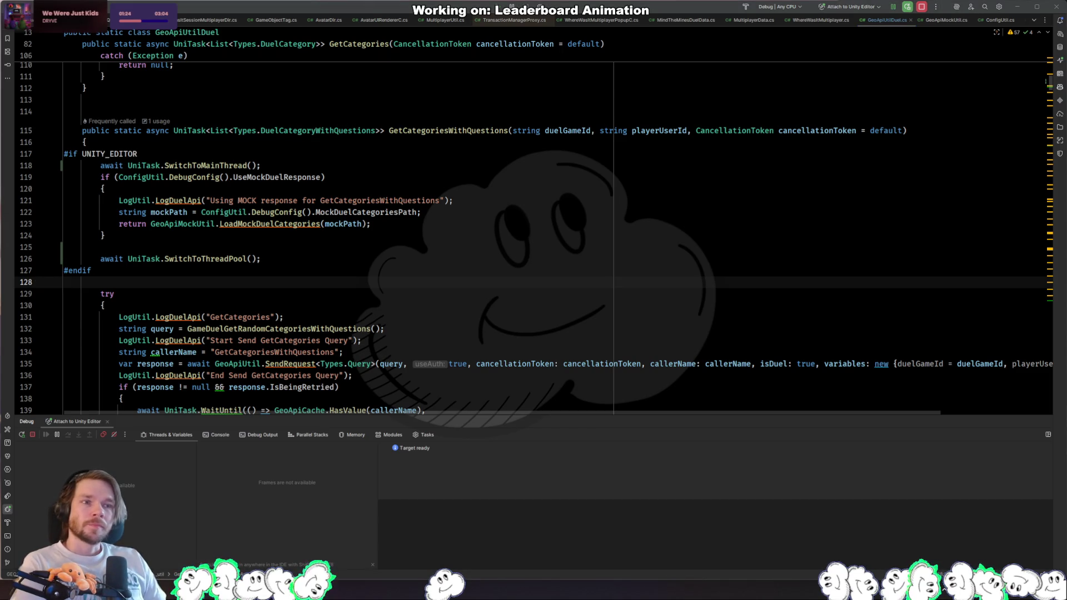
pyautogui.click(467, 329)
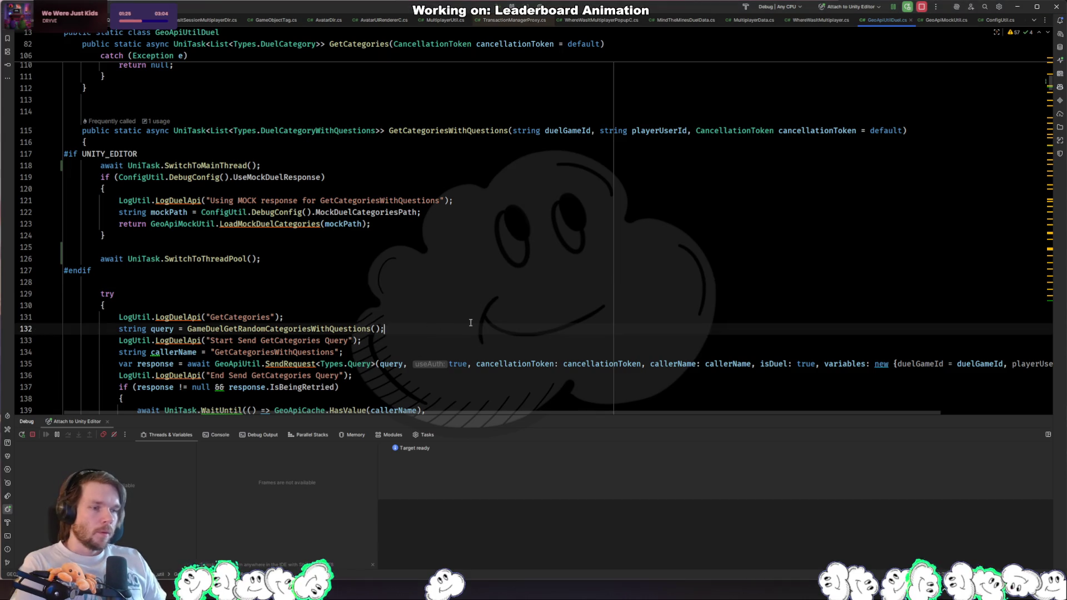
pyautogui.scroll(-4, 515, 267)
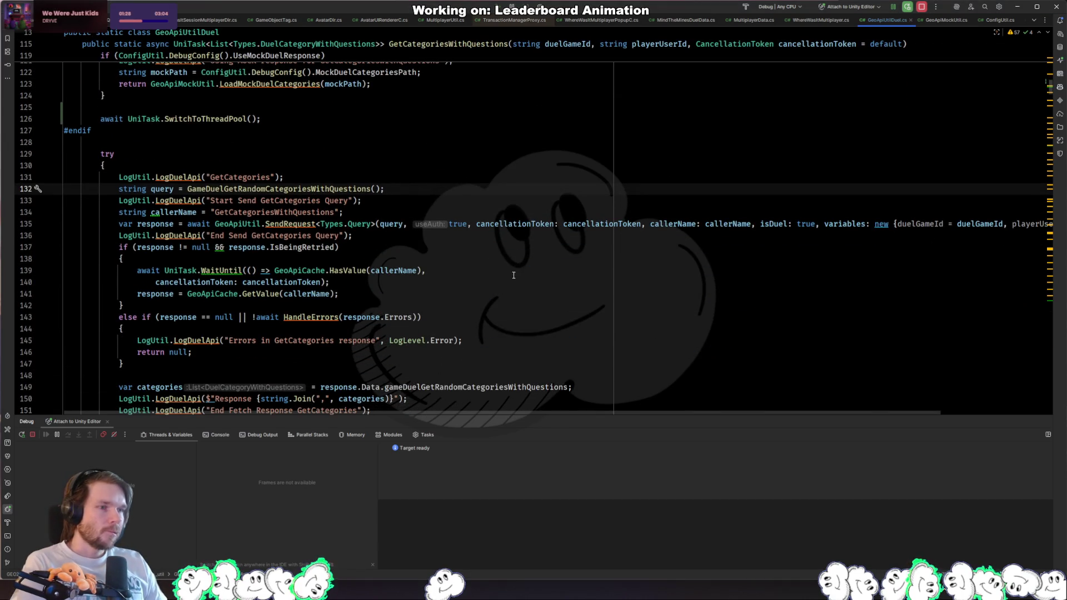
pyautogui.scroll(3, 514, 273)
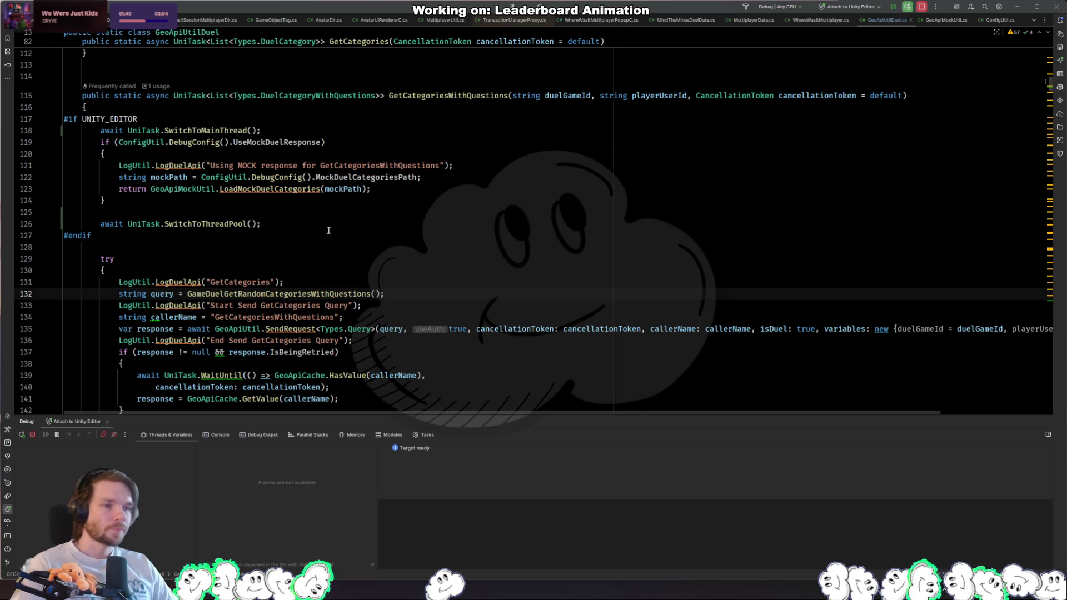
pyautogui.scroll(10, 299, 210)
pyautogui.hotkey('ctrl', 'Tab')
pyautogui.hotkey('ctrl', 'Tab')
pyautogui.hotkey('ctrl', 'Tab')
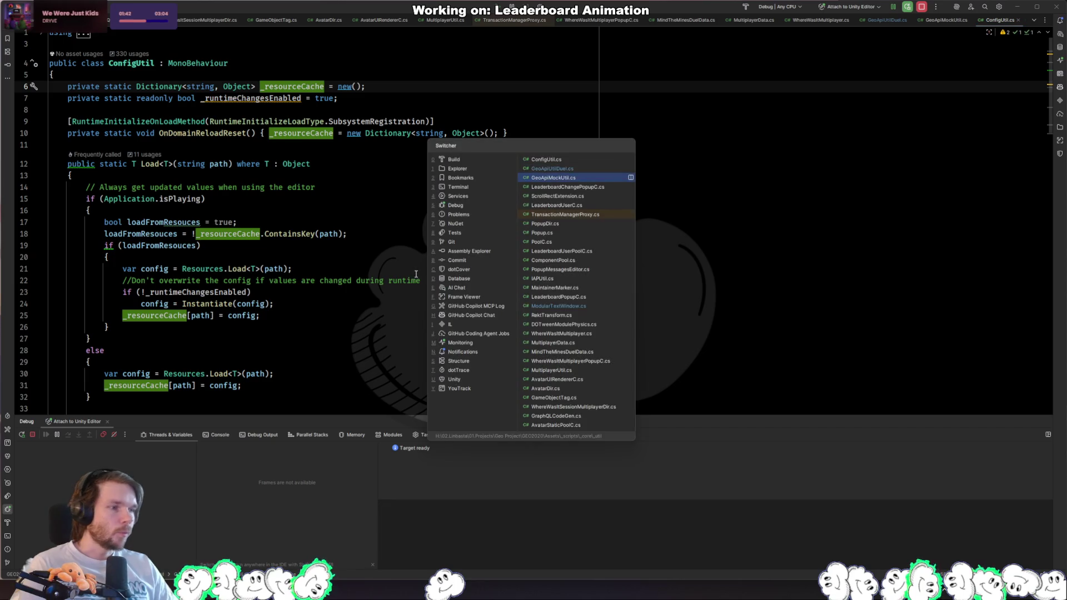
pyautogui.hotkey('ctrl', 'Tab')
# Step: Uncomment _startTweenPlayer.ForwardRestart() on line 47 in Show and copy that line
pyautogui.scroll(20, 369, 273)
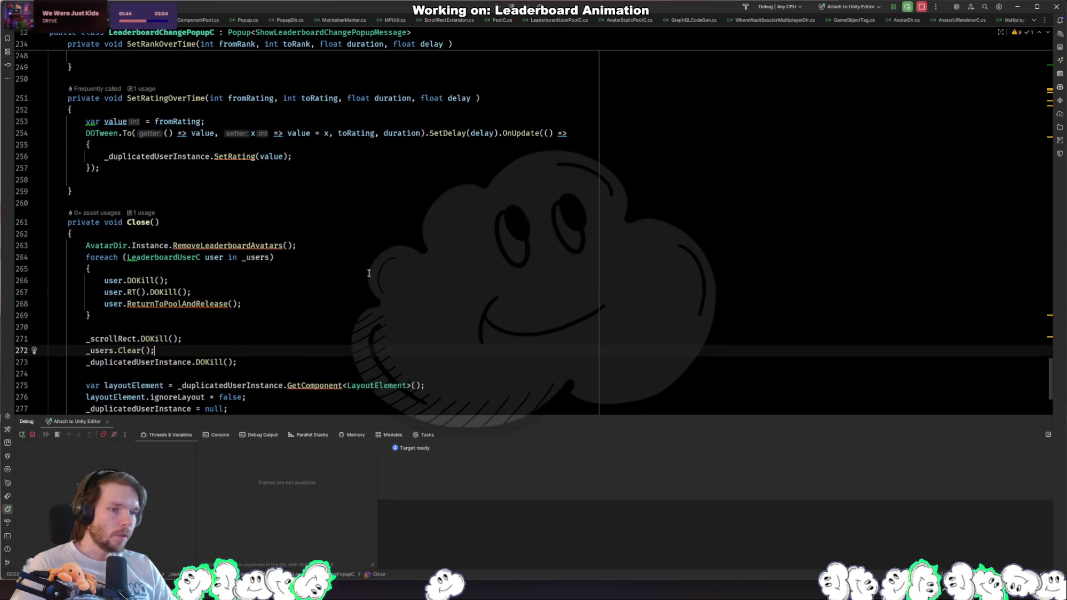
pyautogui.scroll(-10, 278, 250)
pyautogui.click(256, 241)
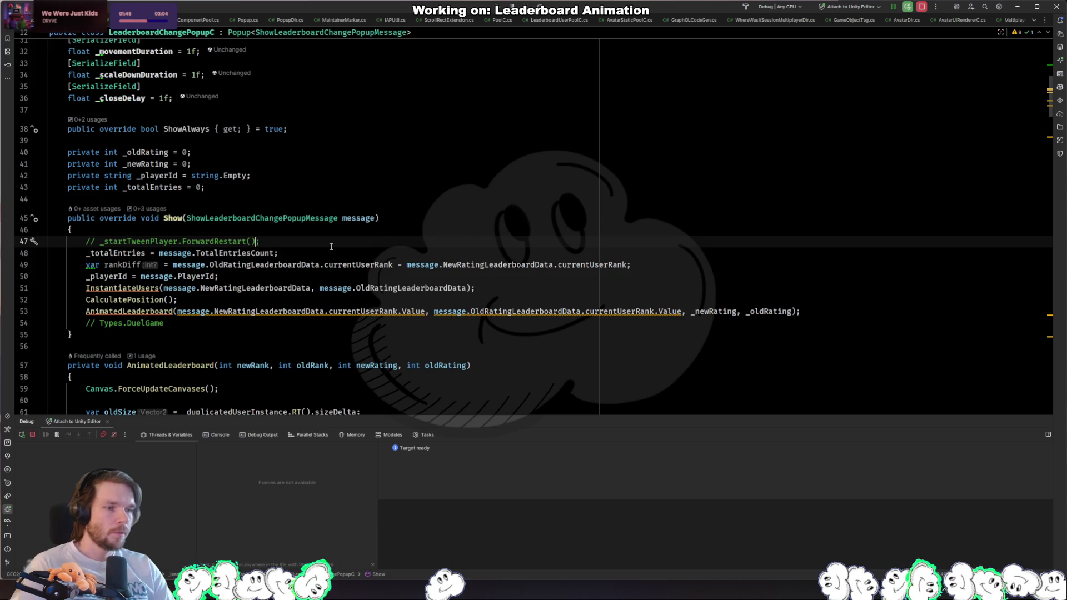
pyautogui.hotkey('ctrl', '/')
pyautogui.press('Up')
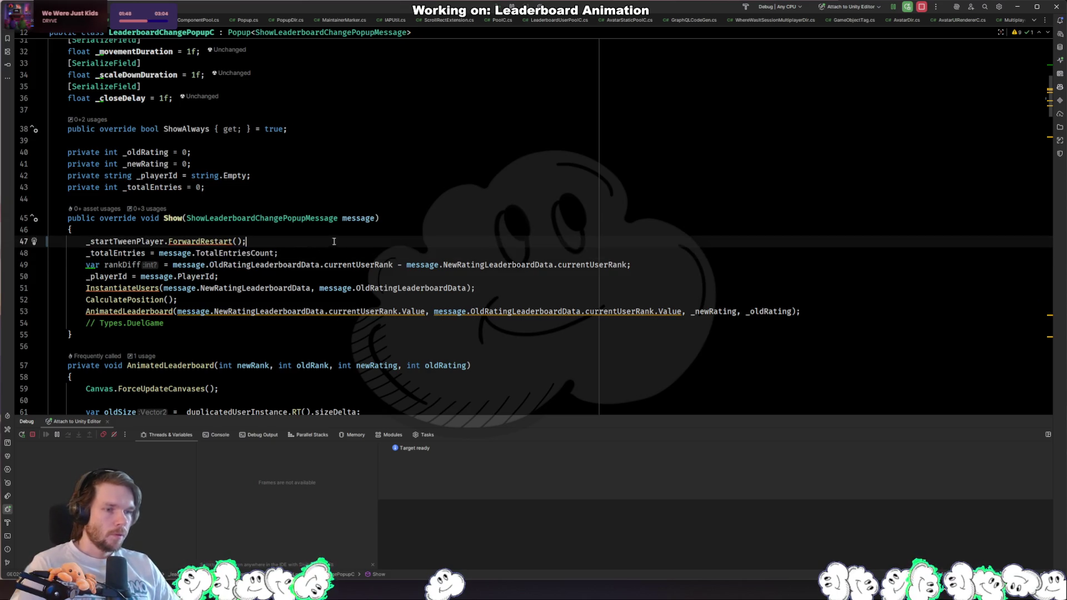
pyautogui.tripleClick(332, 241)
# Step: Go to where Close is called and paste the ForwardRestart call below the // Close comment
pyautogui.hotkey('ctrl', 'End')
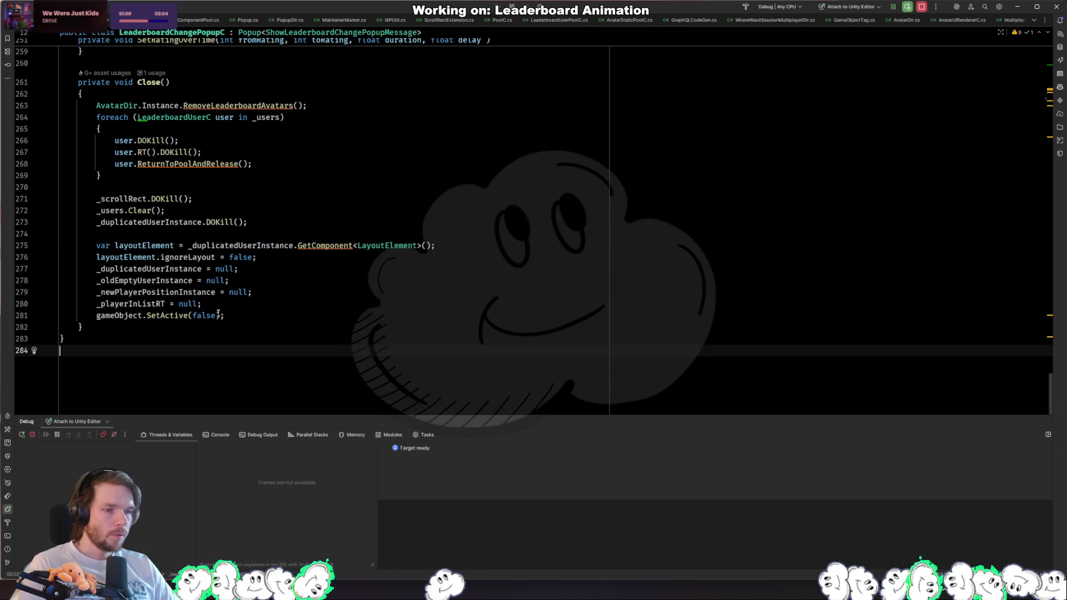
pyautogui.click(344, 307)
pyautogui.click(298, 95)
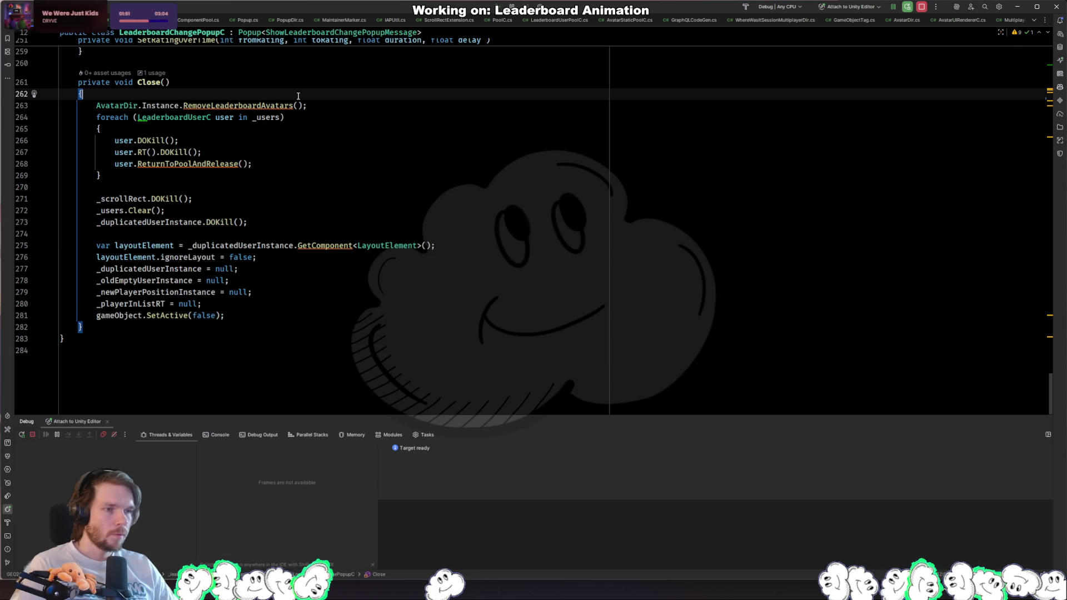
pyautogui.keyDown('ctrl'); pyautogui.click(149, 82); pyautogui.keyUp('ctrl')
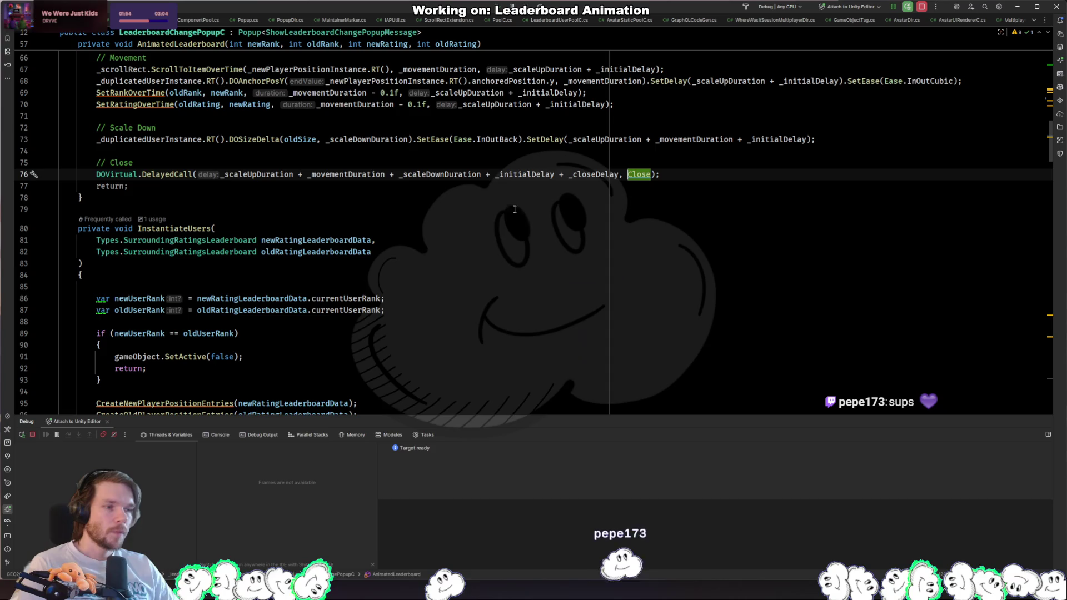
pyautogui.click(695, 151)
pyautogui.click(701, 163)
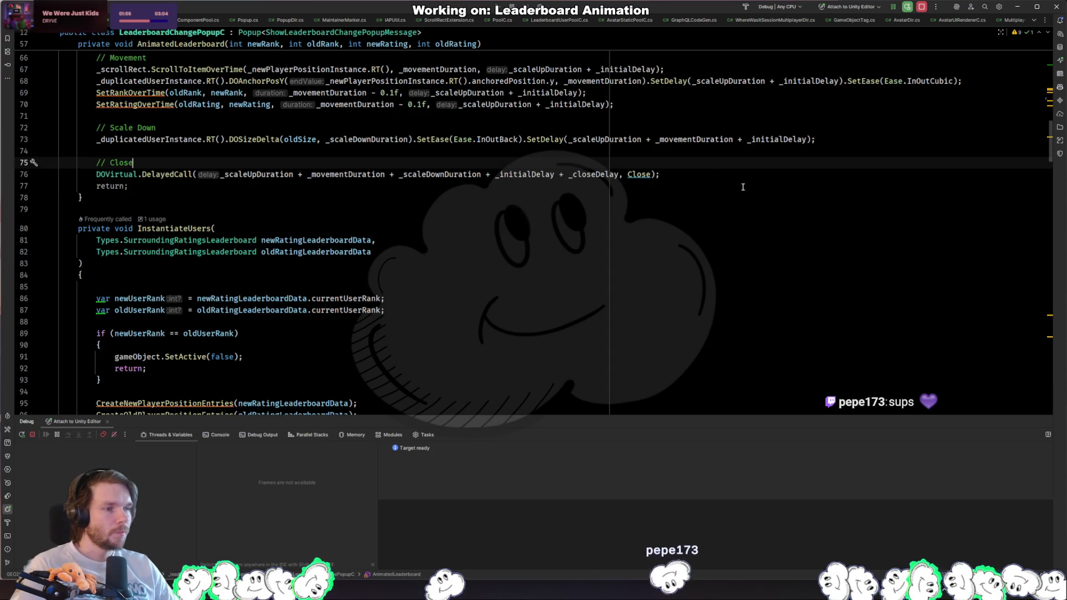
pyautogui.press('Return')
pyautogui.press('Tab')
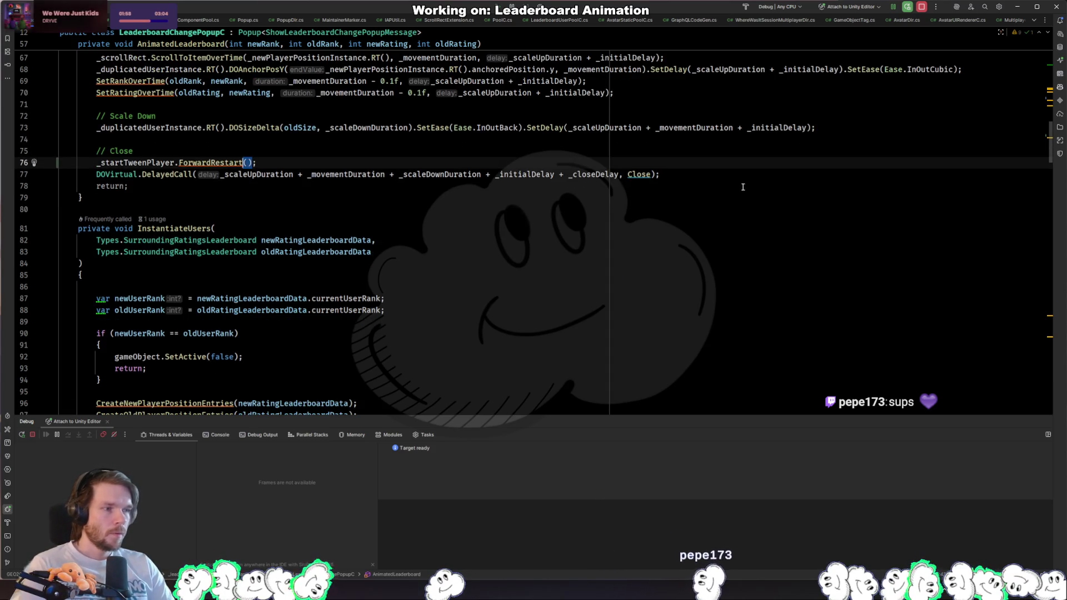
# Step: Copy the close delay argument and change the pasted call to _startTweenPlayer.BackRestart()
pyautogui.doubleClick(572, 175)
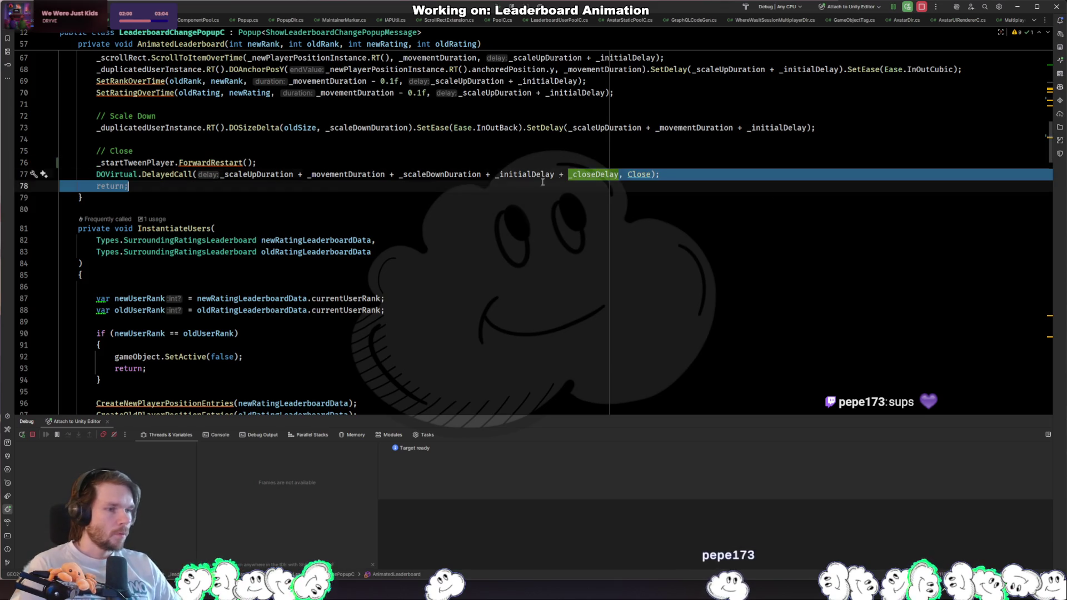
pyautogui.hotkey('ctrl', 'w')
pyautogui.hotkey('ctrl', 'w')
pyautogui.click(399, 167)
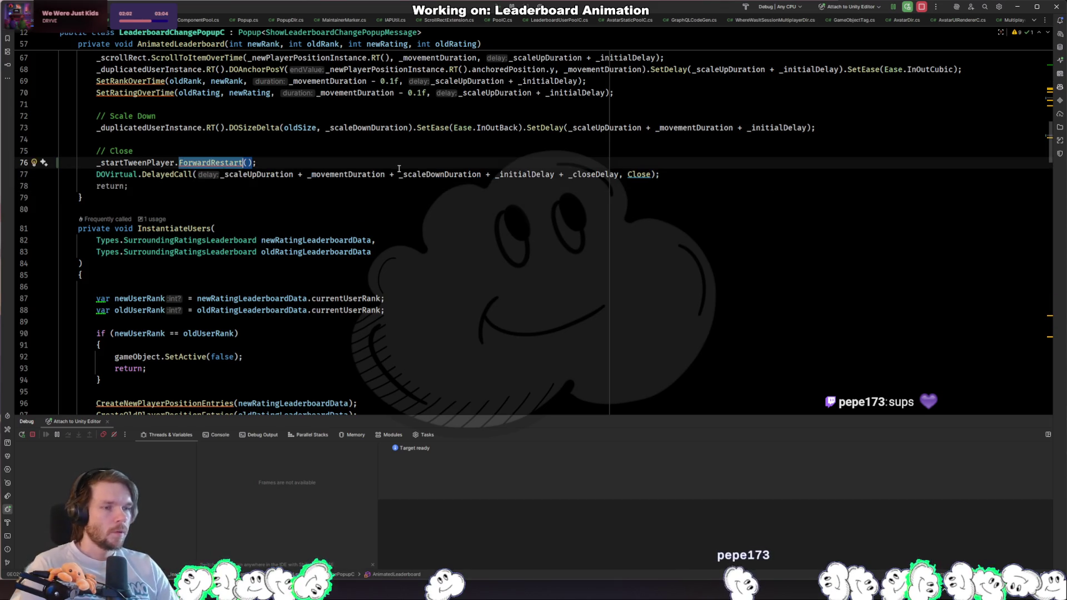
pyautogui.press('BackSpace')
pyautogui.press('Escape')
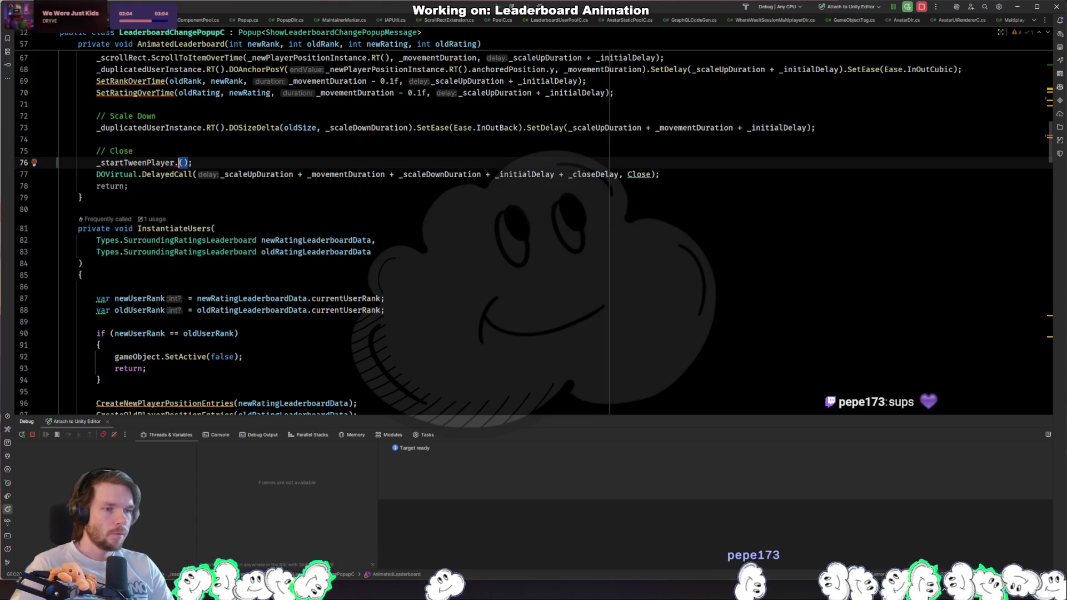
pyautogui.write('backr')
pyautogui.press('Return')
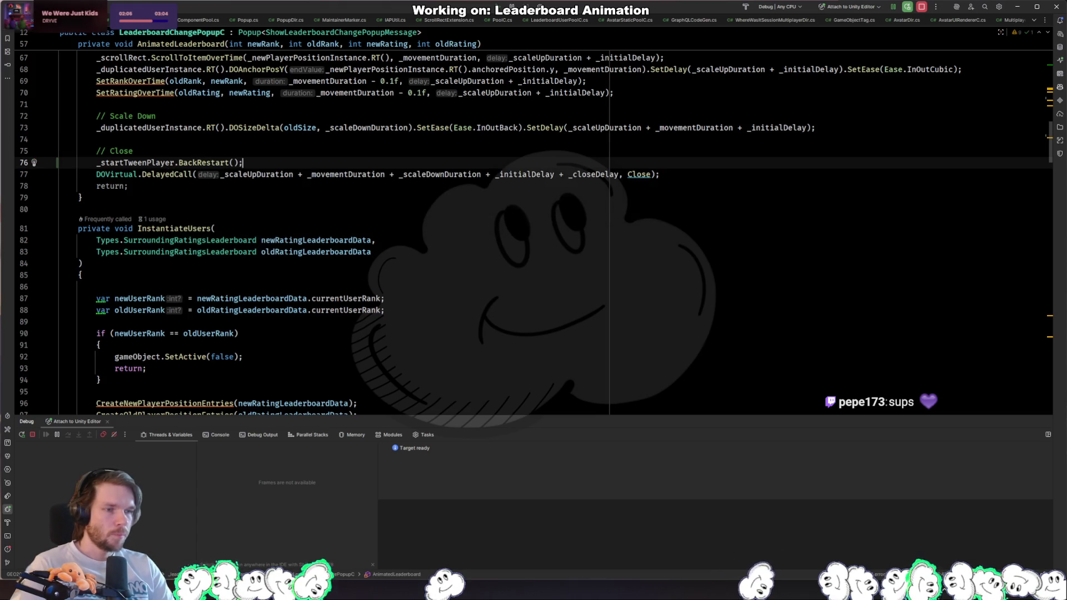
pyautogui.press('Return')
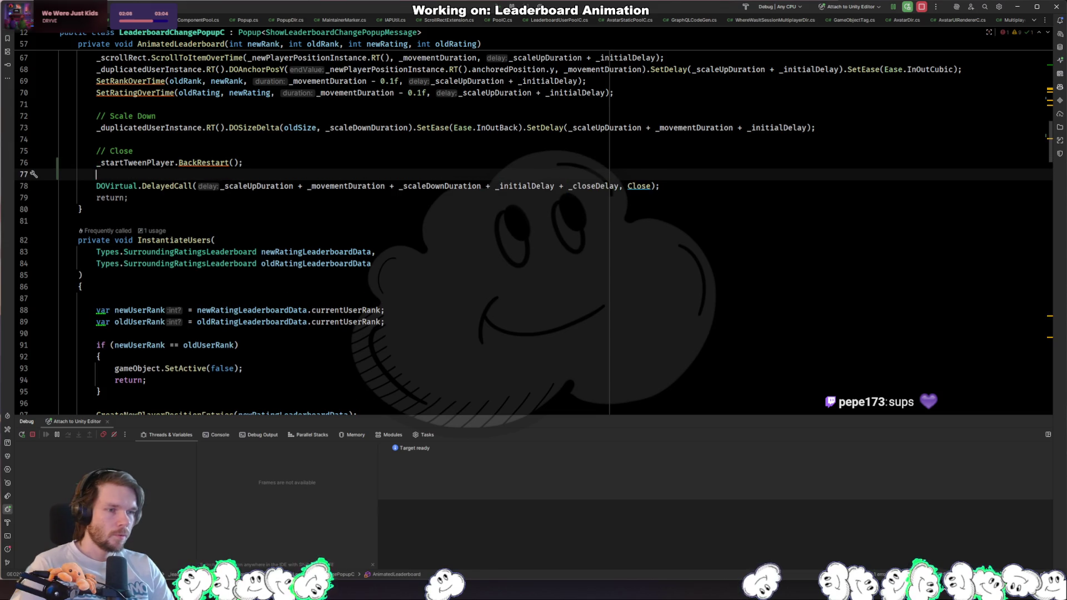
# Step: Wrap the BackRestart call in DOVirtual.DelayedCall, passing the pasted close delay as the first argument
pyautogui.click(175, 163)
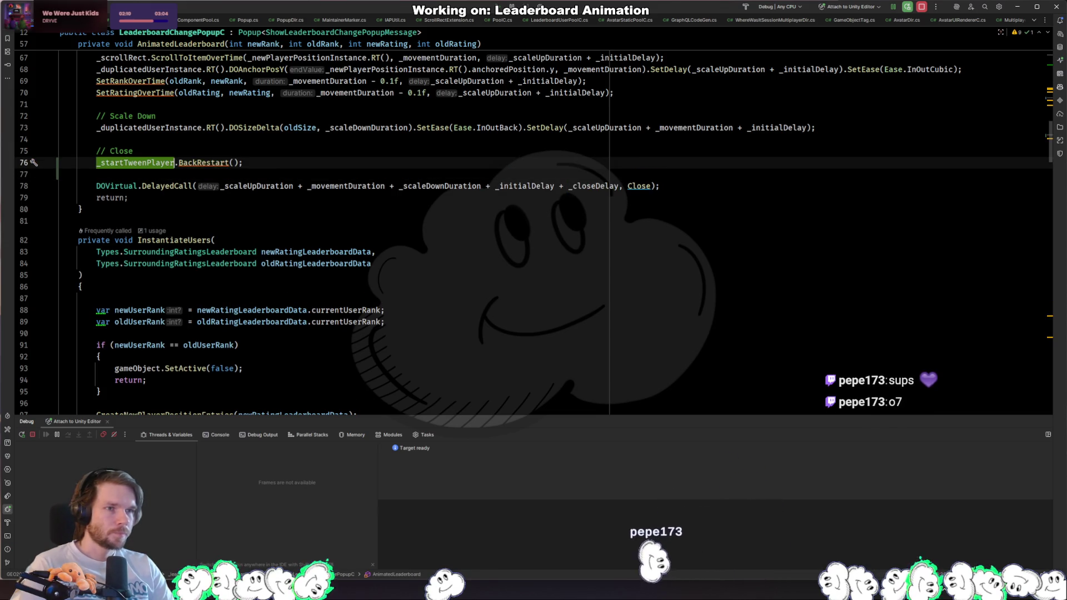
pyautogui.press('Home')
pyautogui.write('DOV')
pyautogui.press('Return')
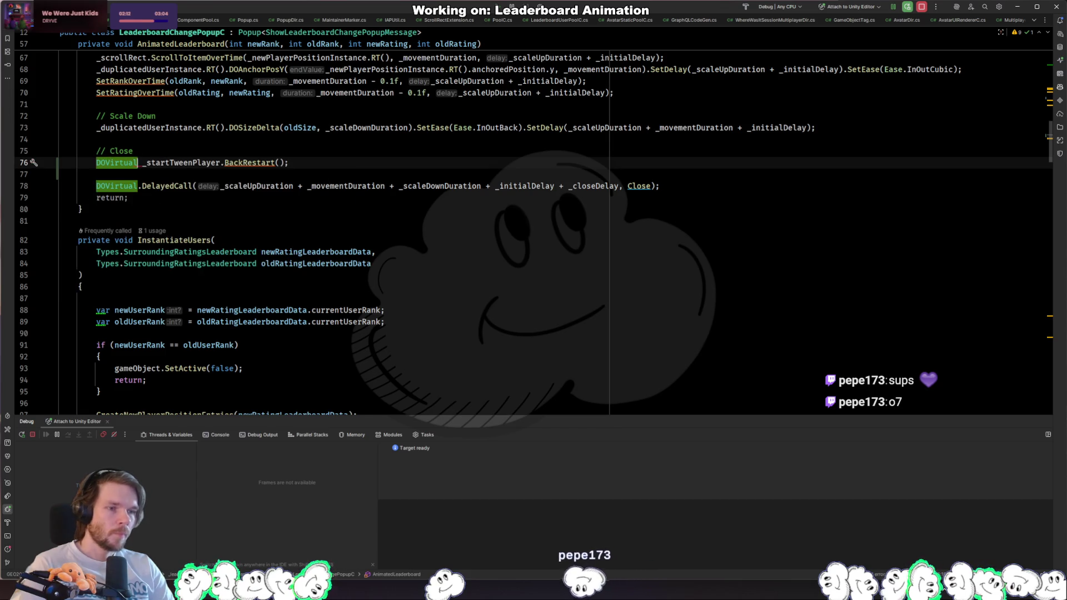
pyautogui.write('.Del')
pyautogui.press('Return')
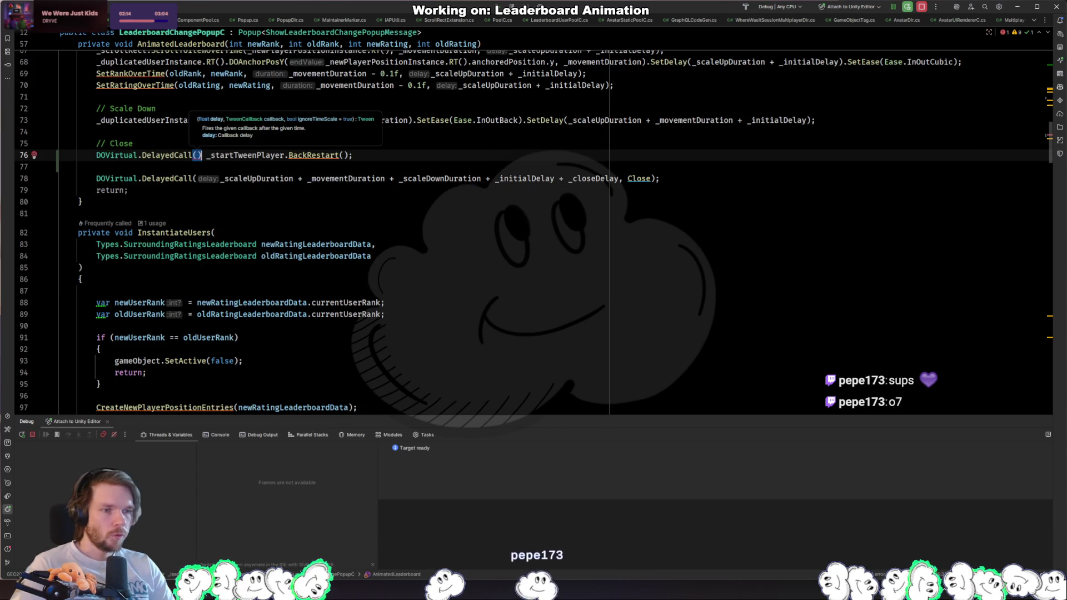
pyautogui.press('Delete')
pyautogui.press('Delete')
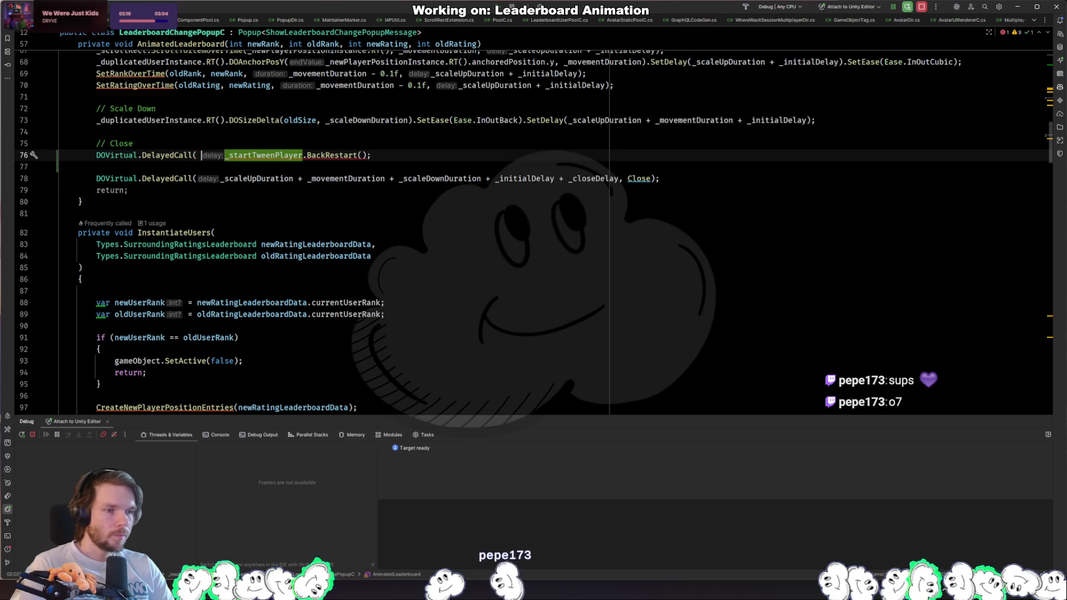
pyautogui.write('_scaleUpDuration + _movementDuration + _scaleDownDuration + _initialDelay + _closeDelay')
pyautogui.write(',')
# Step: Turn the BackRestart callback into a lambda block, () => { _startTweenPlayer.BackRestart(); }, and close the call
pyautogui.hotkey('ctrl', 'Right')
pyautogui.hotkey('ctrl', 'Right')
pyautogui.hotkey('ctrl', 'Left')
pyautogui.hotkey('ctrl', 'Left')
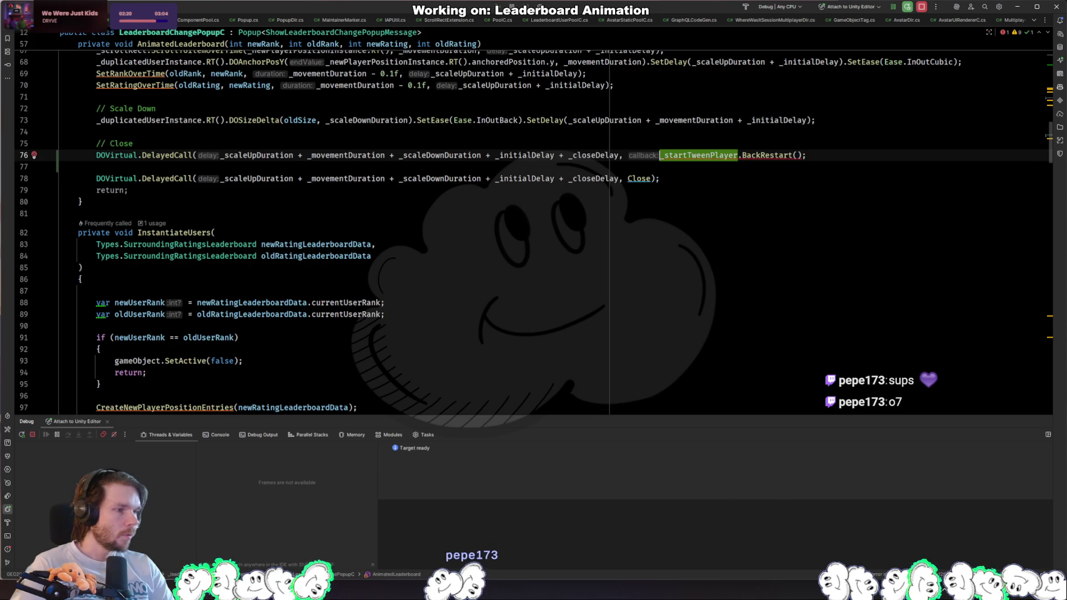
pyautogui.hotkey('alt', 'Return')
pyautogui.press('Return')
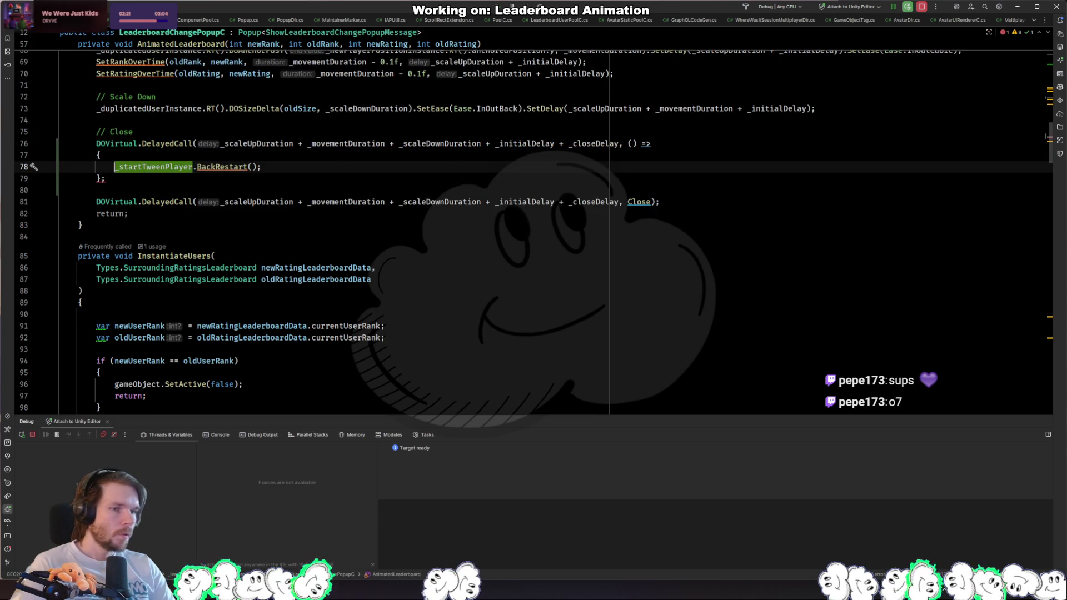
pyautogui.press('Down')
pyautogui.press('Left')
pyautogui.write(')')
pyautogui.press('Up')
pyautogui.press('Up')
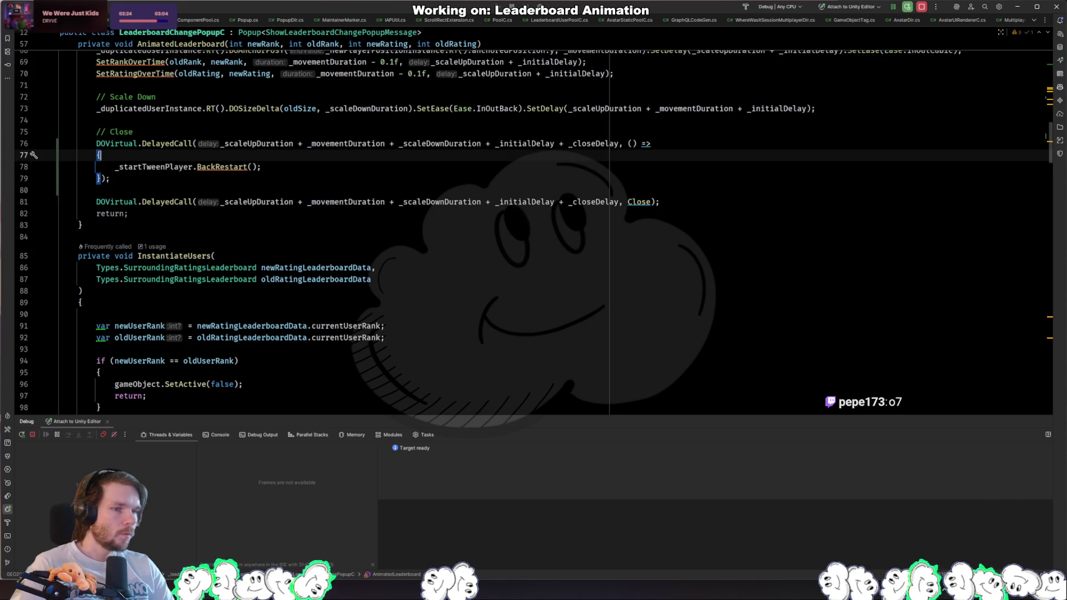
# Step: Change the delay's _closeDelay term to (_closeDelay *.5f)
pyautogui.click(632, 143)
pyautogui.hotkey('ctrl', 'shift', 'Left')
pyautogui.write('(')
pyautogui.write(' Ä')
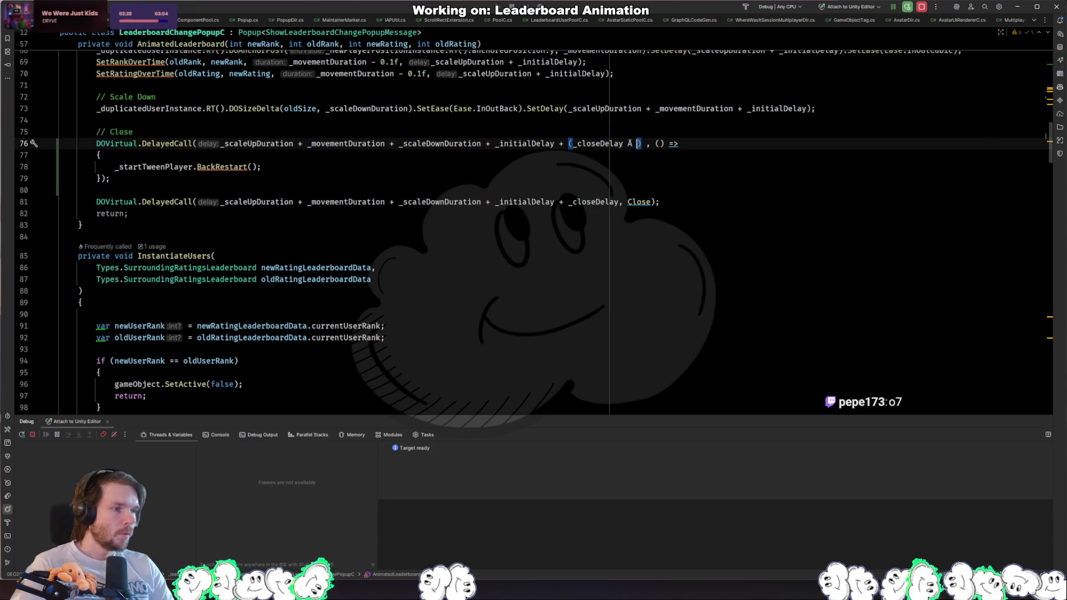
pyautogui.press('BackSpace')
pyautogui.press('BackSpace')
pyautogui.write('*.5f')
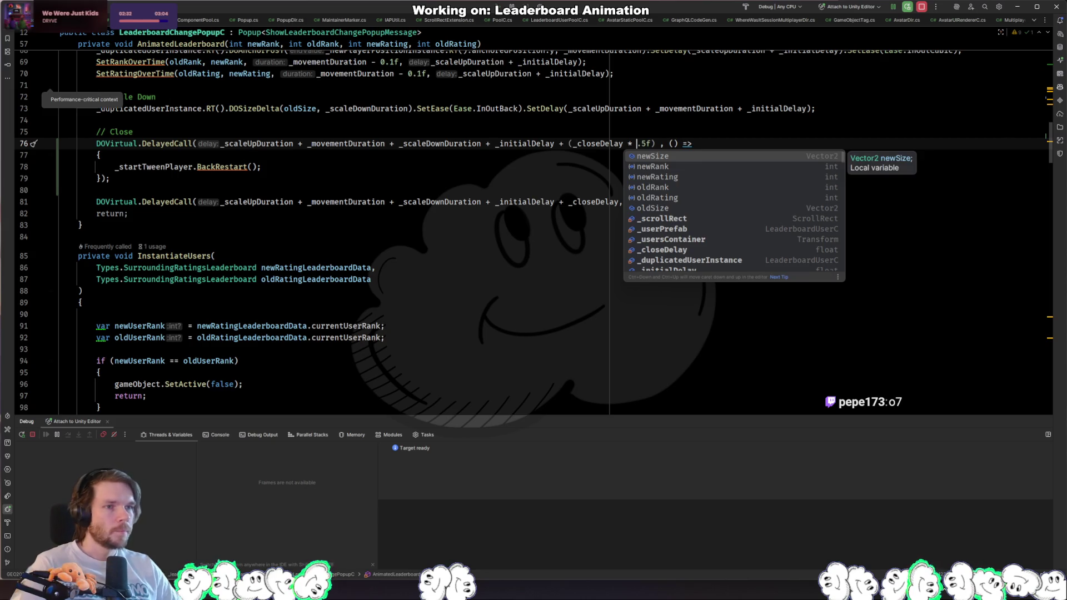
pyautogui.hotkey('alt', 'Tab')
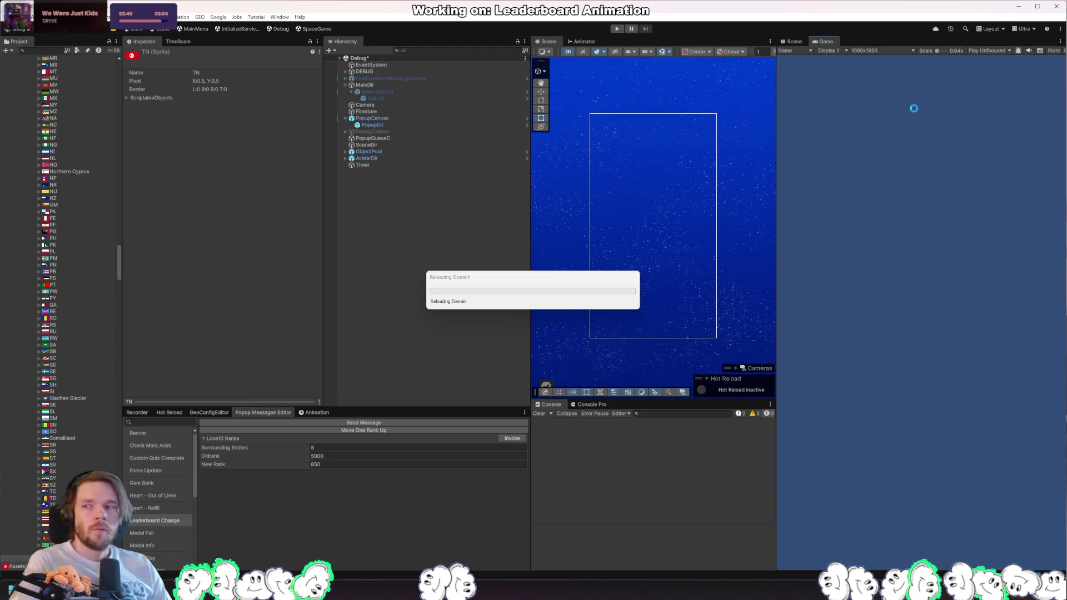
# Step: Enter Play mode in Unity, then bring the Titan Evo browser window forward and move it right
pyautogui.hotkey('alt', 'Tab')
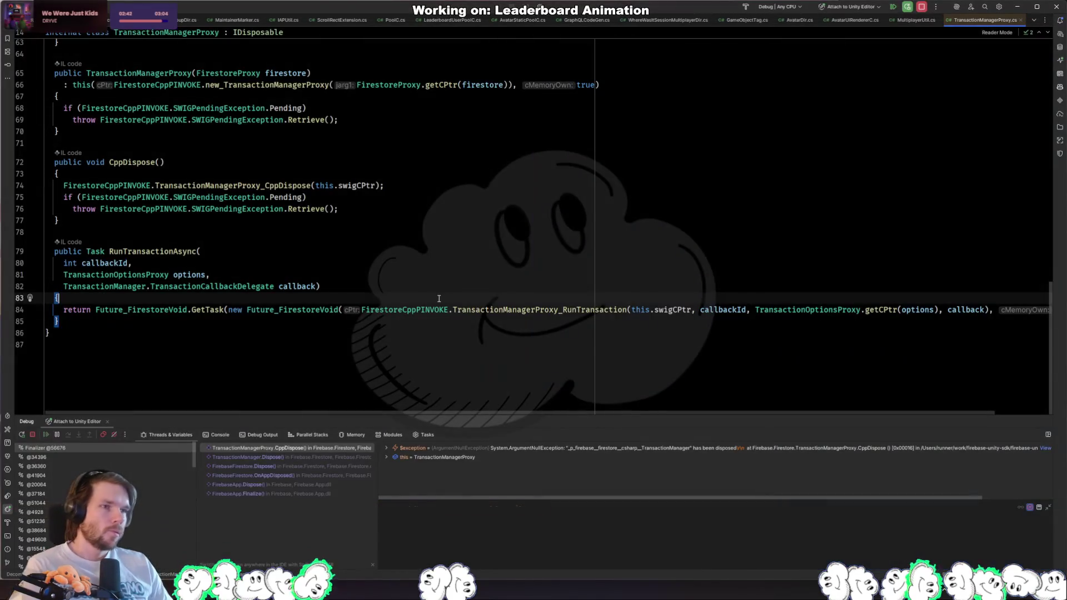
pyautogui.hotkey('alt', 'Tab')
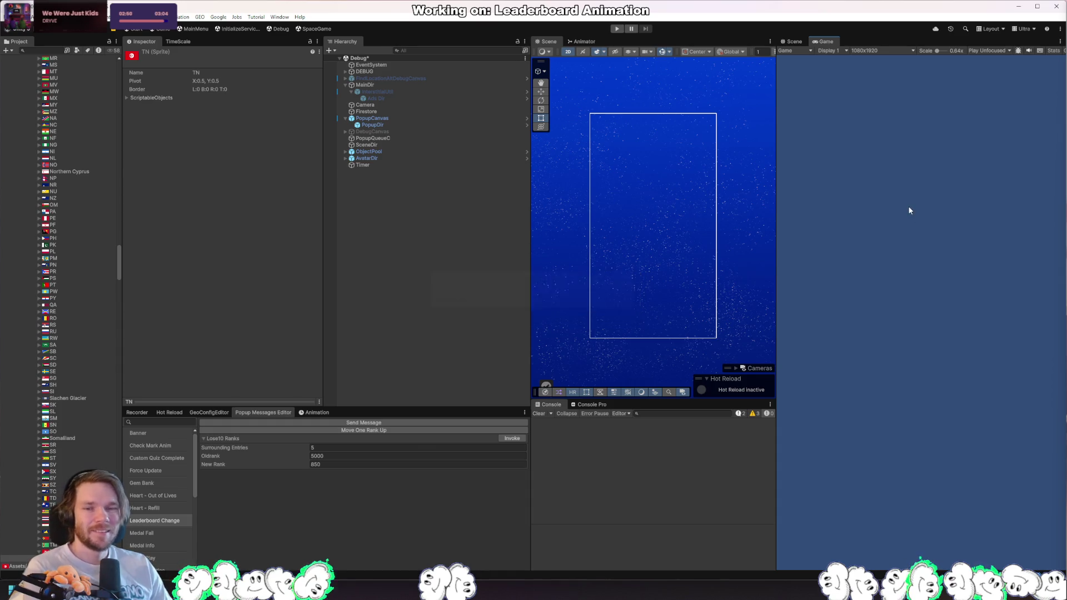
pyautogui.click(618, 28)
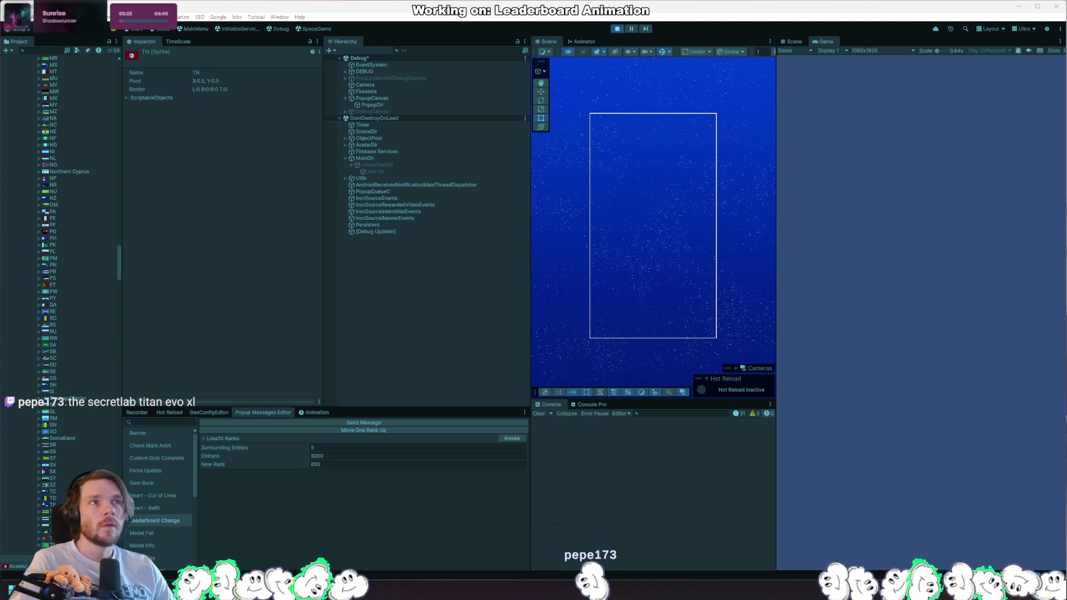
pyautogui.hotkey('alt', 'Tab')
pyautogui.moveTo(277, 121); pyautogui.dragTo(634, 103)
# Step: Enlarge the Firefox window and dismiss the €30-off sign-up popup on the Titan Evo page
pyautogui.moveTo(984, 378)
pyautogui.mouseDown()
pyautogui.moveTo(995, 529)
pyautogui.moveTo(1043, 559)
pyautogui.mouseUp()
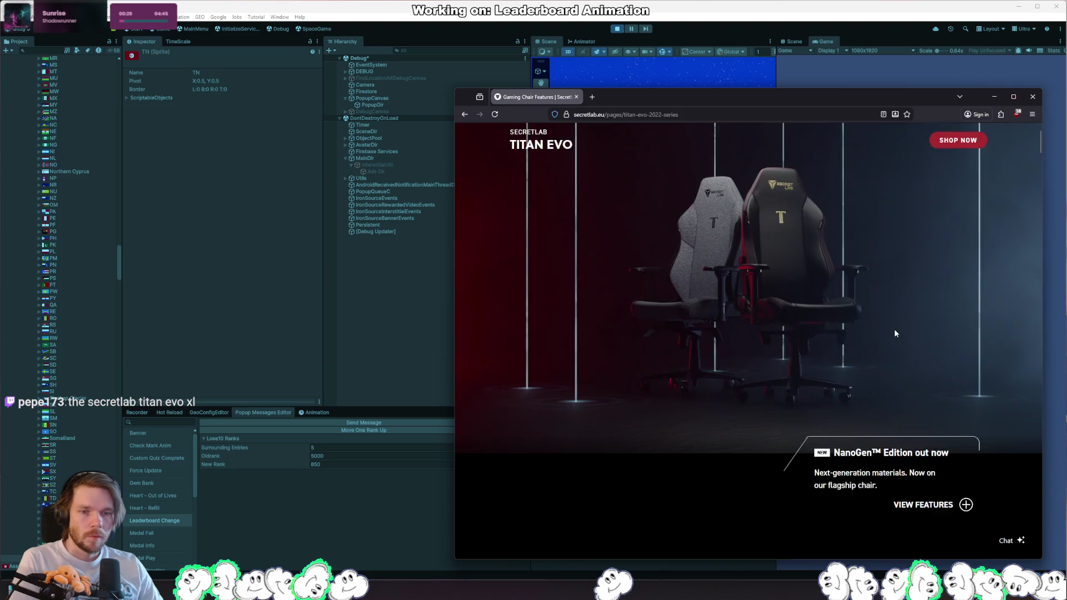
pyautogui.scroll(-5, 895, 329)
pyautogui.click(850, 235)
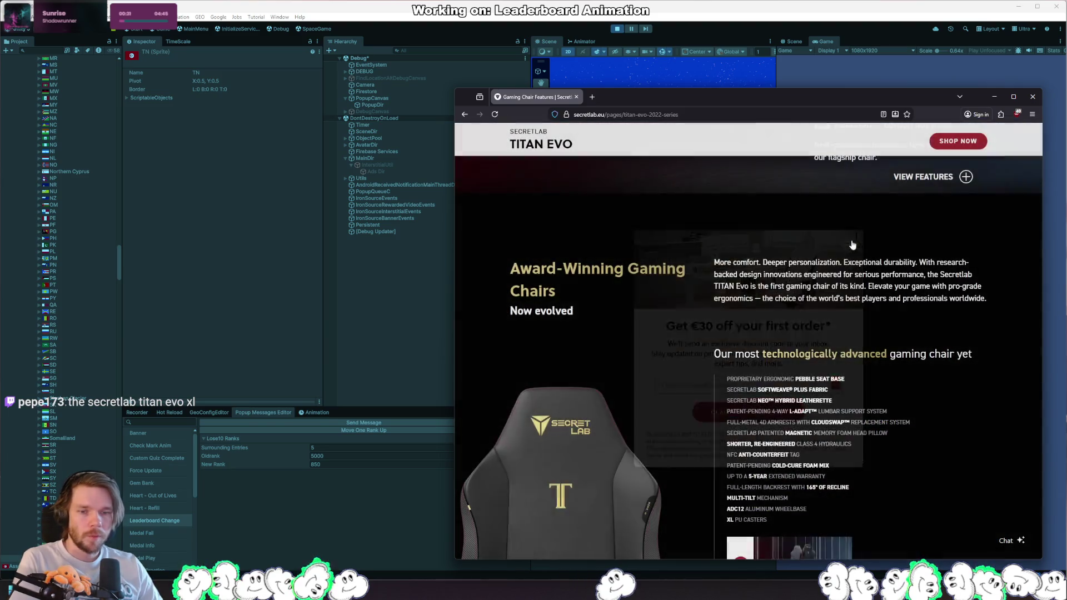
pyautogui.scroll(-3, 926, 323)
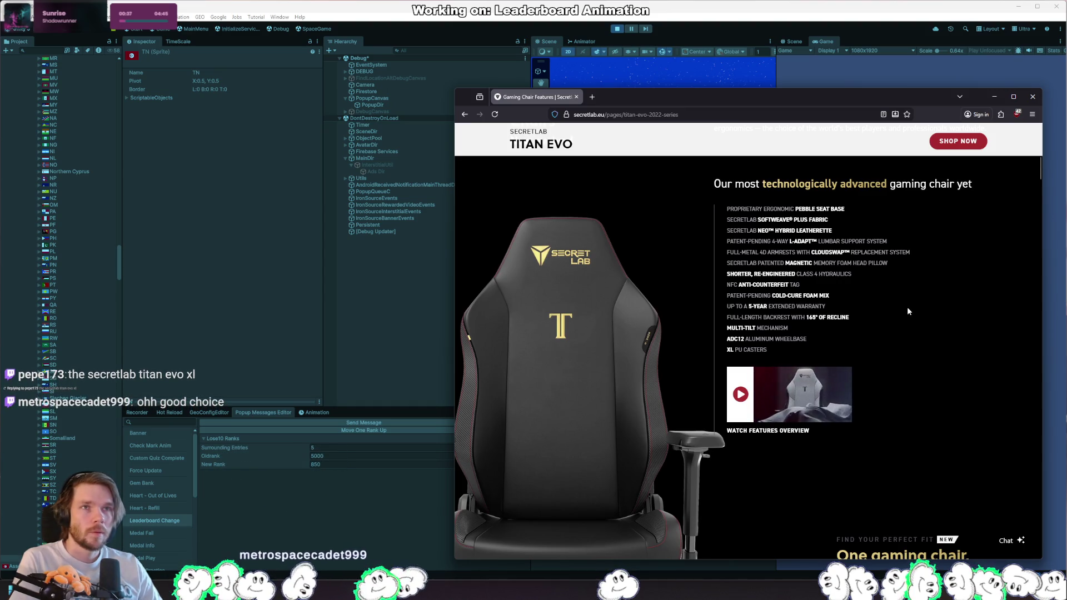
pyautogui.scroll(-1, 907, 310)
pyautogui.scroll(-5, 907, 306)
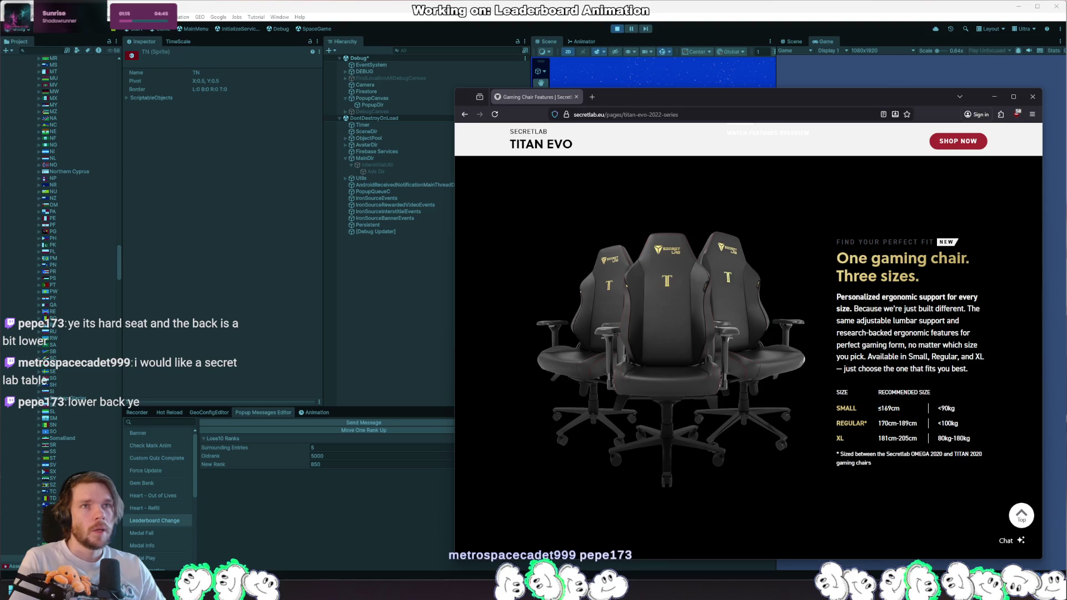
# Step: Scroll down through the Titan Evo chair features and back up the page
pyautogui.scroll(-5, 749, 369)
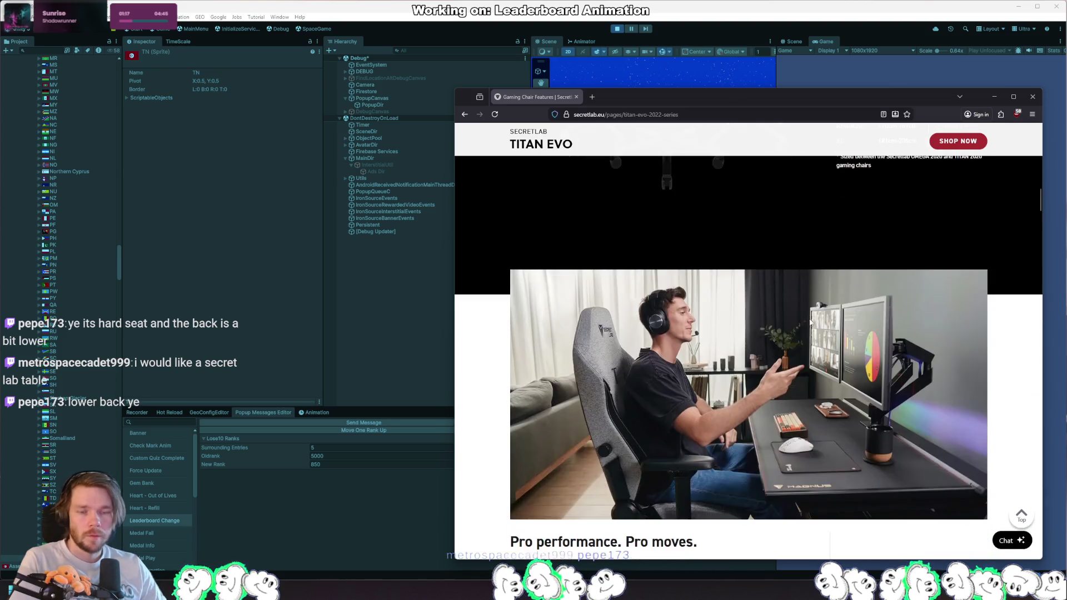
pyautogui.scroll(-5, 800, 320)
pyautogui.scroll(-10, 796, 329)
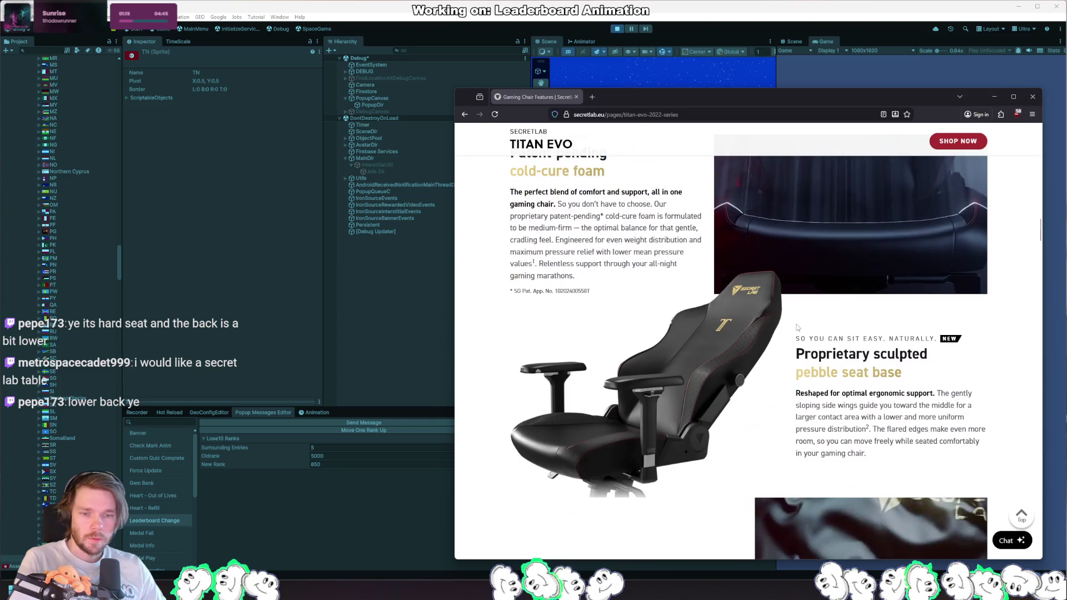
pyautogui.scroll(-5, 797, 327)
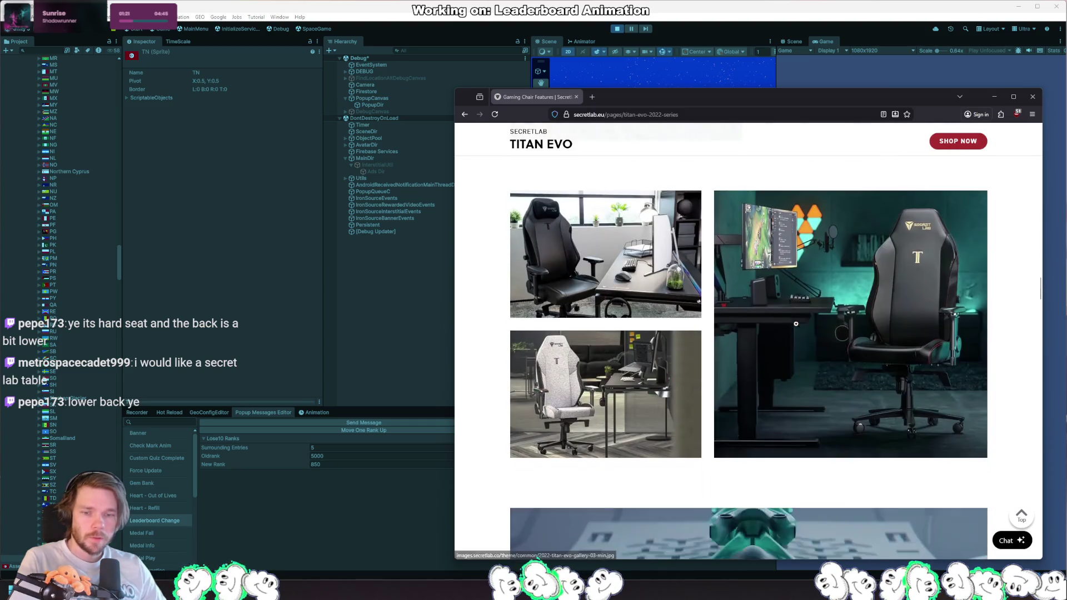
pyautogui.scroll(-1, 796, 324)
pyautogui.scroll(-3, 796, 323)
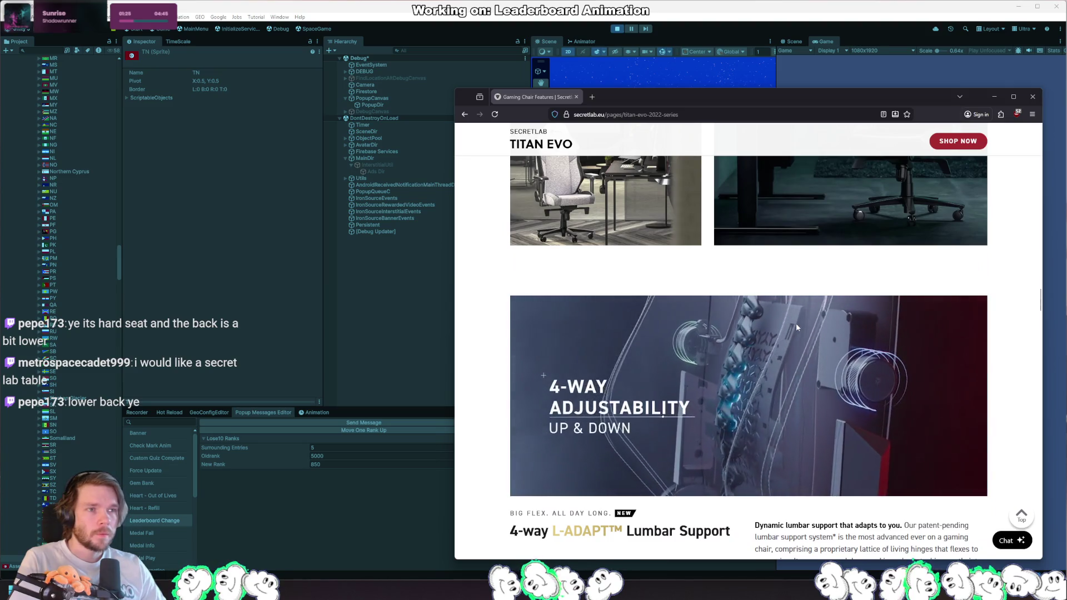
pyautogui.scroll(-8, 796, 328)
pyautogui.scroll(-10, 797, 327)
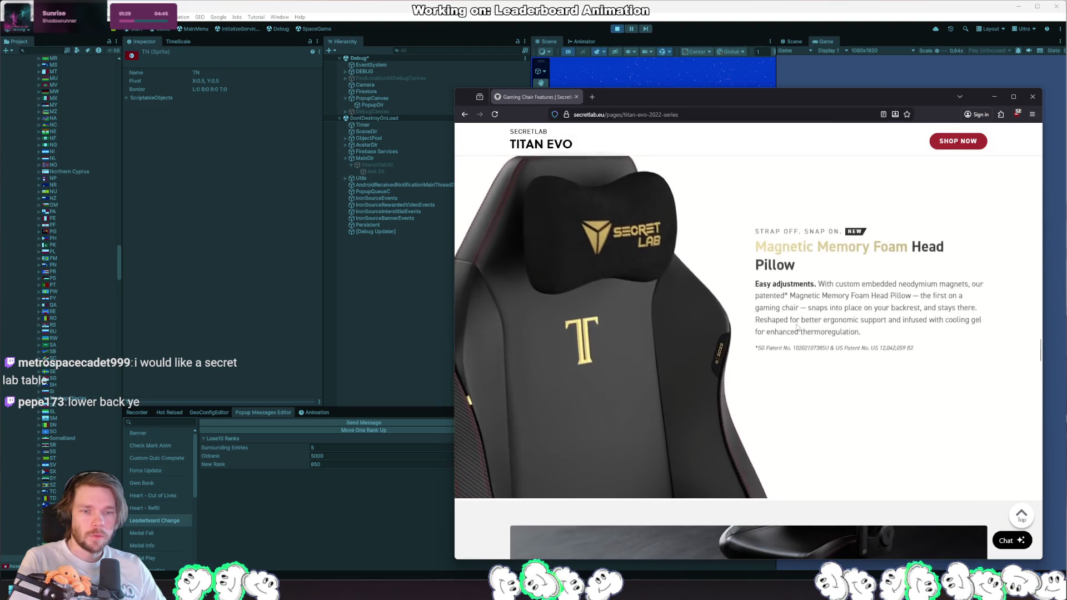
pyautogui.scroll(-8, 581, 273)
pyautogui.scroll(-12, 581, 272)
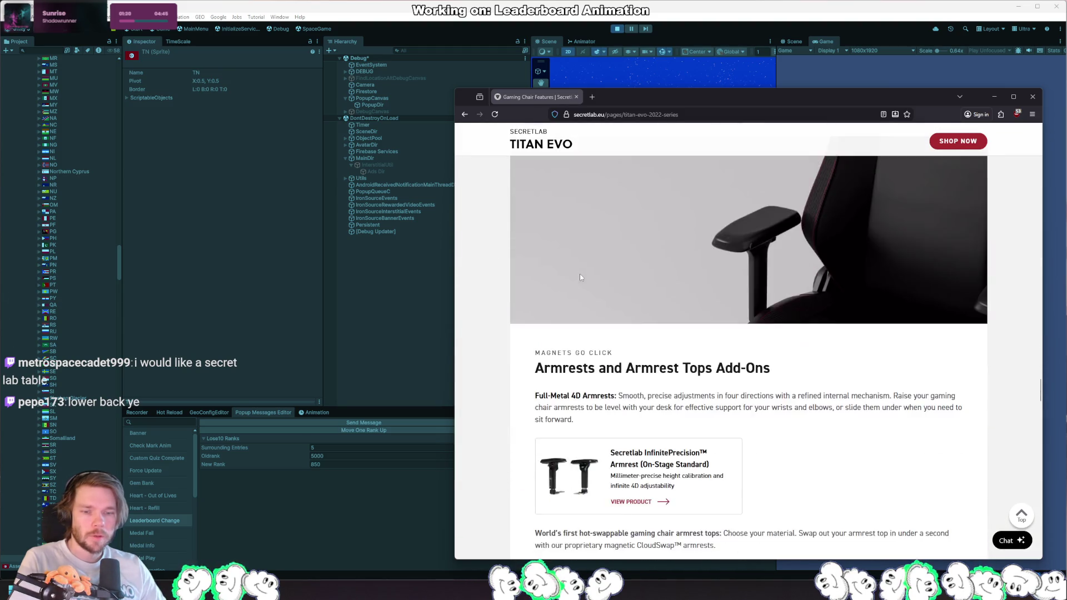
pyautogui.scroll(-12, 581, 278)
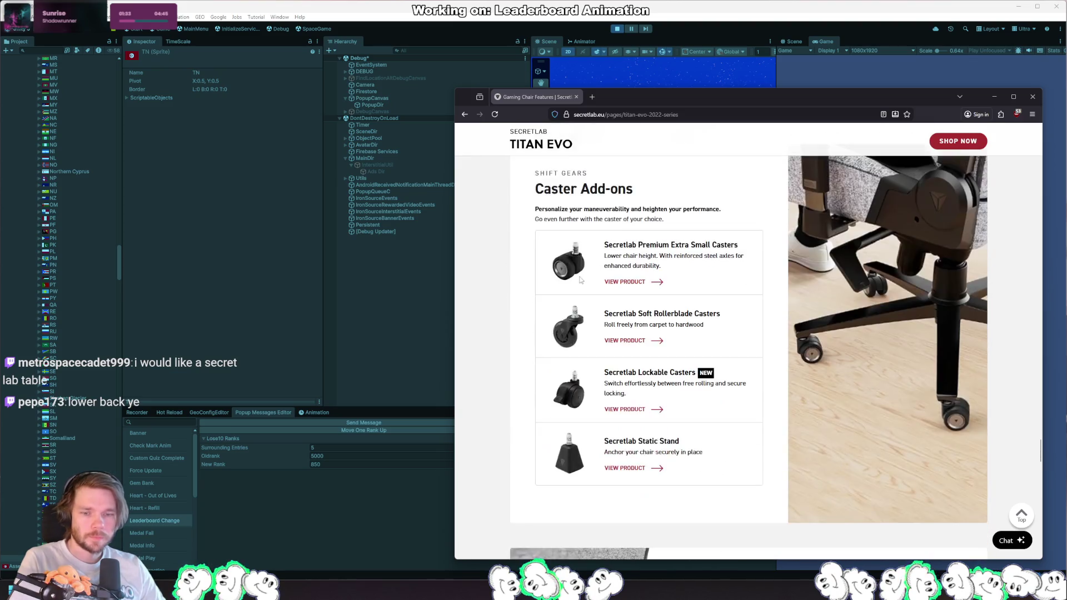
pyautogui.scroll(-12, 579, 279)
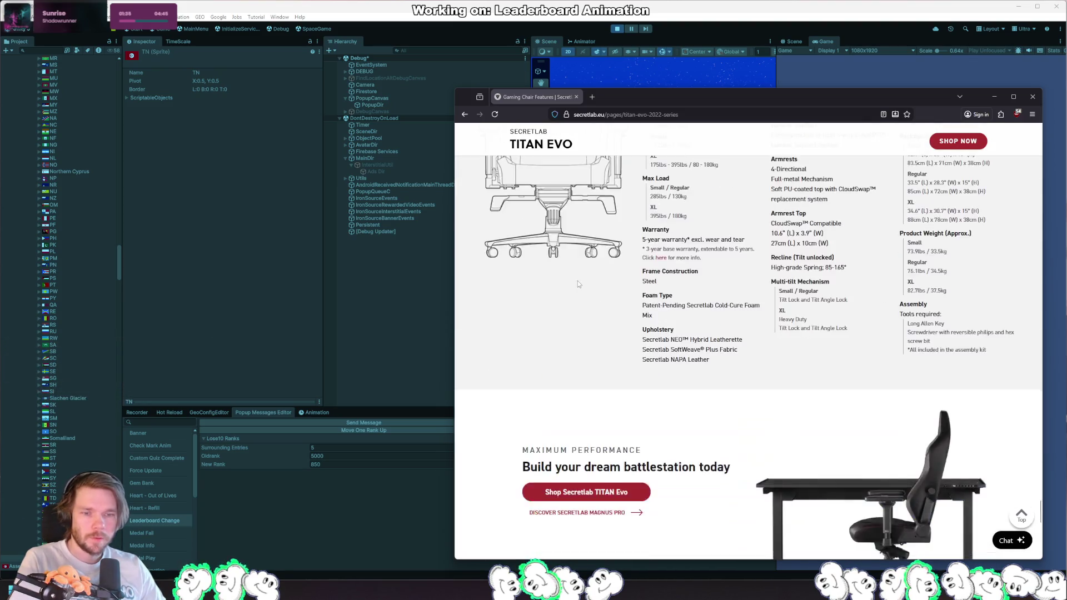
pyautogui.scroll(15, 764, 408)
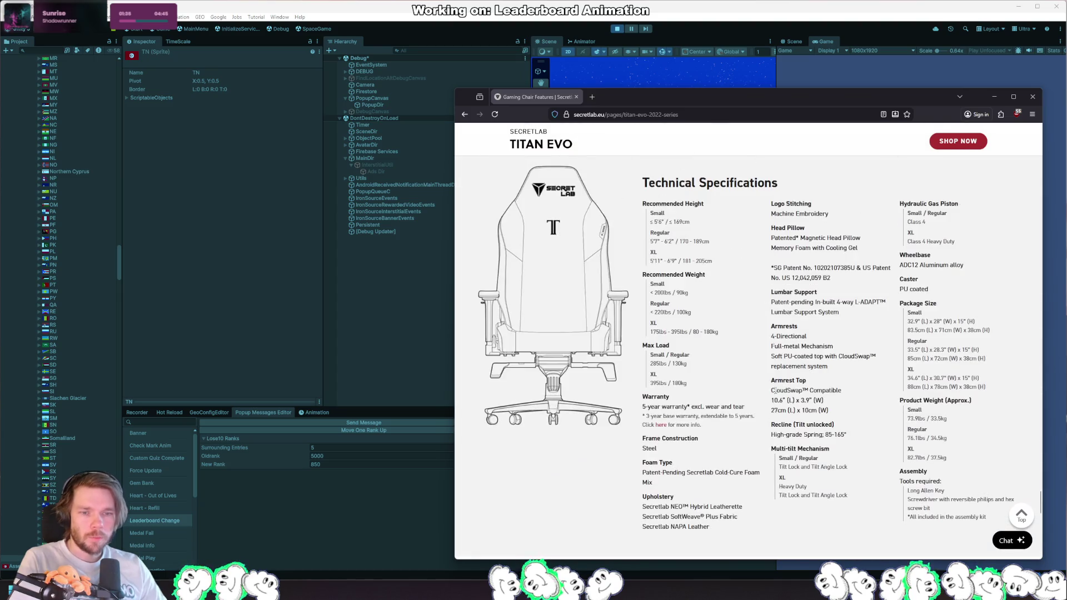
pyautogui.scroll(4, 781, 365)
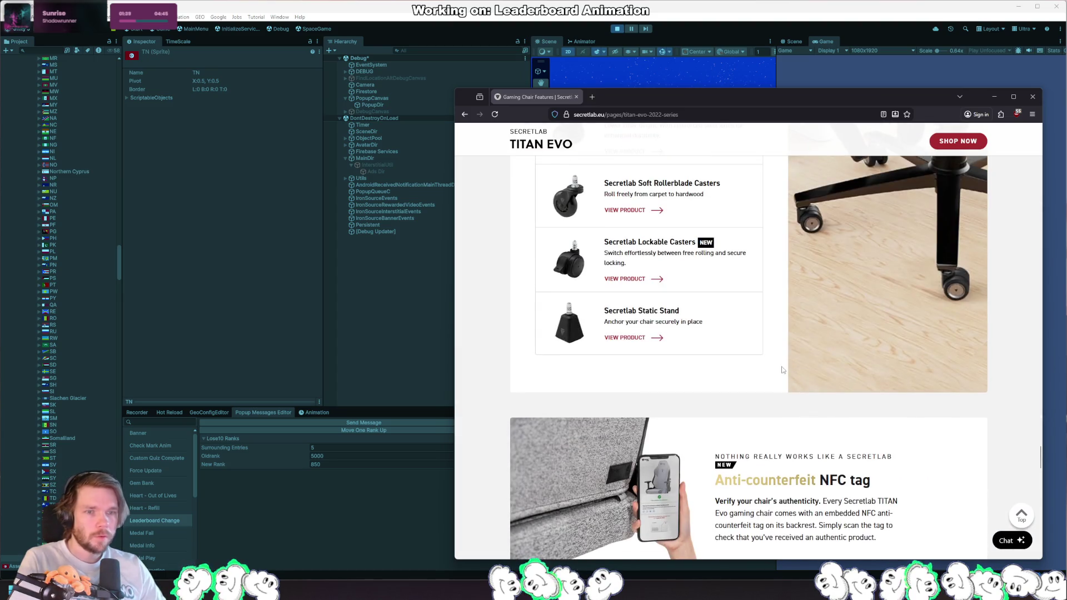
pyautogui.scroll(8, 800, 384)
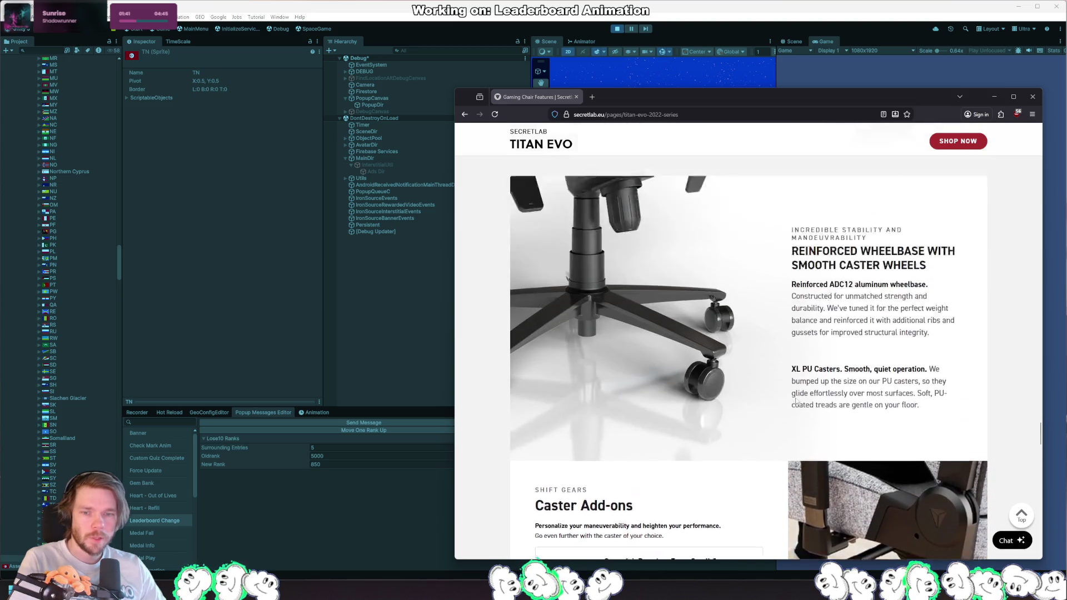
pyautogui.scroll(4, 796, 398)
pyautogui.scroll(4, 796, 412)
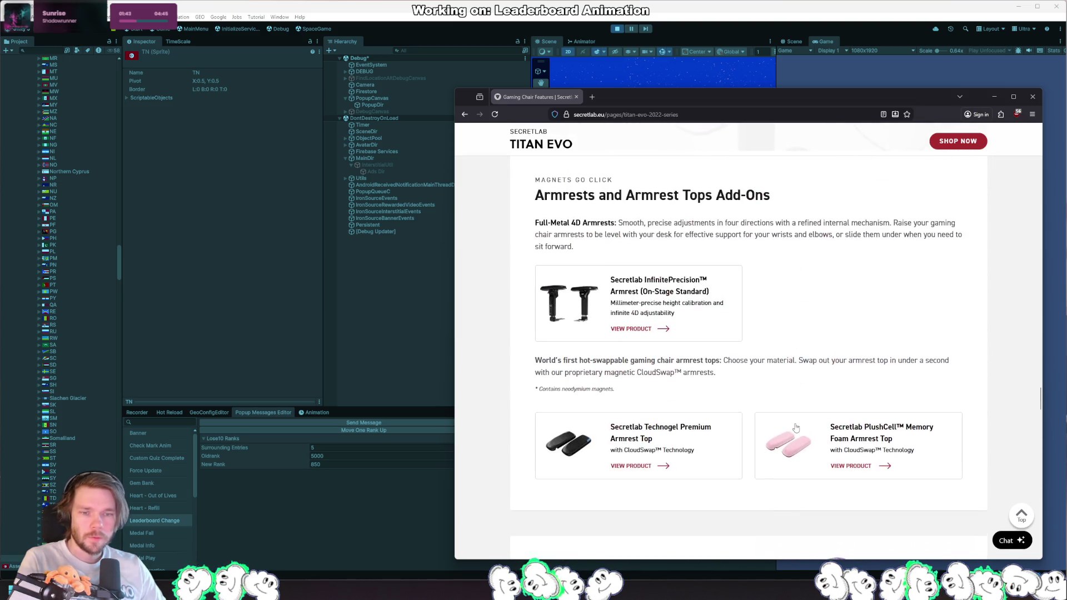
pyautogui.scroll(10, 852, 396)
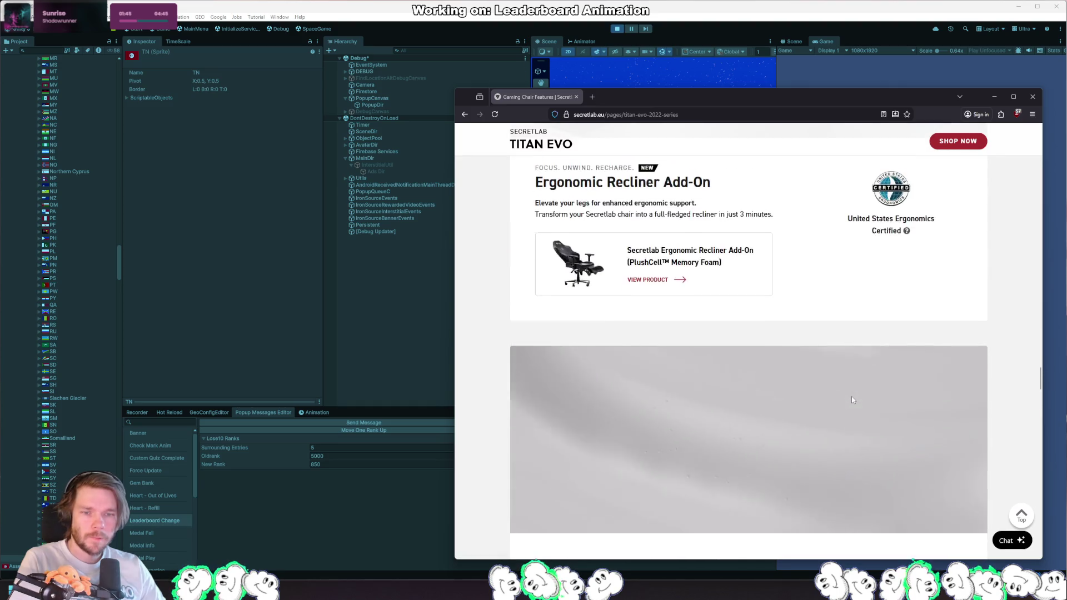
pyautogui.scroll(5, 852, 399)
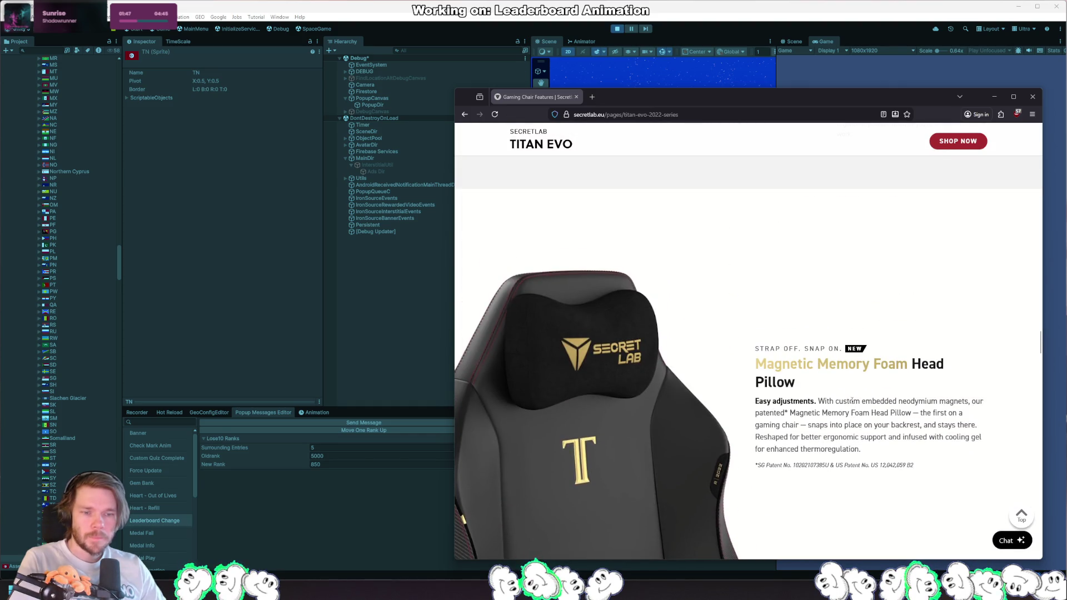
pyautogui.scroll(-4, 851, 416)
pyautogui.scroll(3, 851, 414)
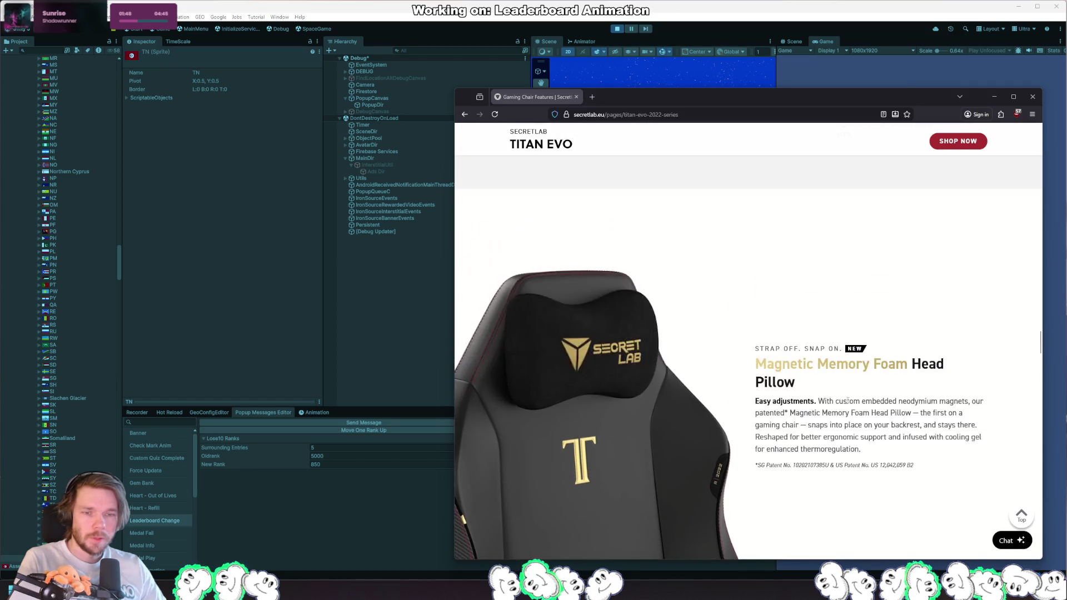
pyautogui.scroll(-10, 848, 405)
pyautogui.scroll(10, 844, 402)
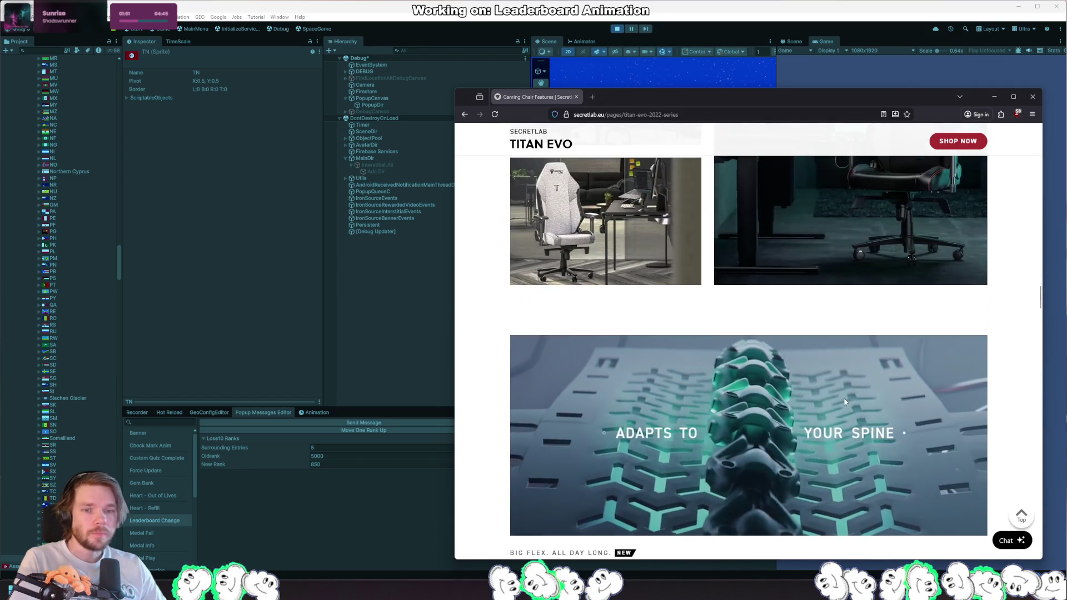
pyautogui.scroll(3, 845, 402)
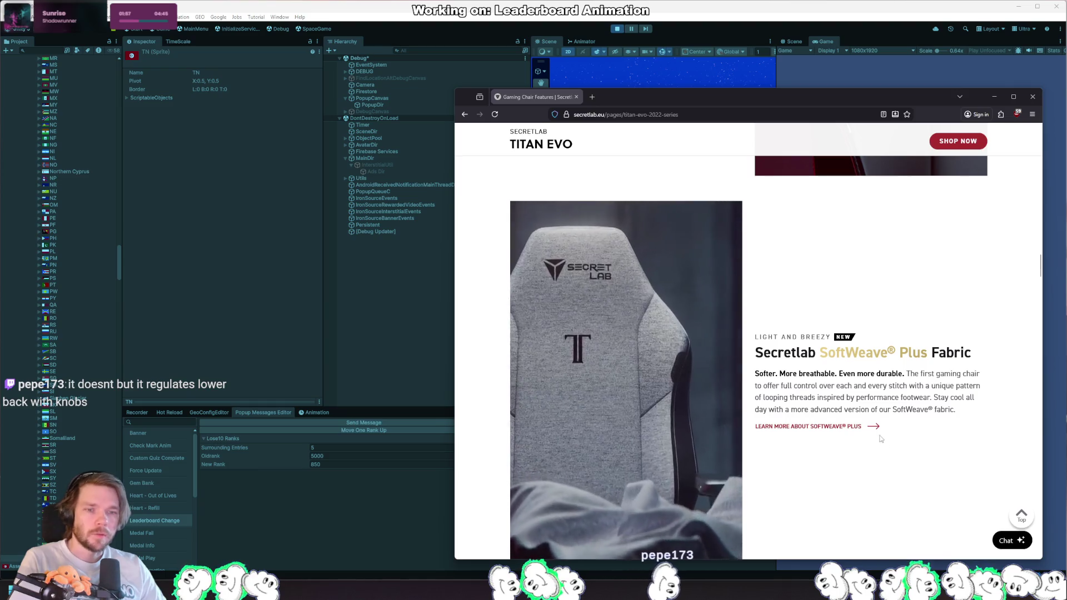
pyautogui.scroll(7, 889, 433)
pyautogui.scroll(5, 908, 434)
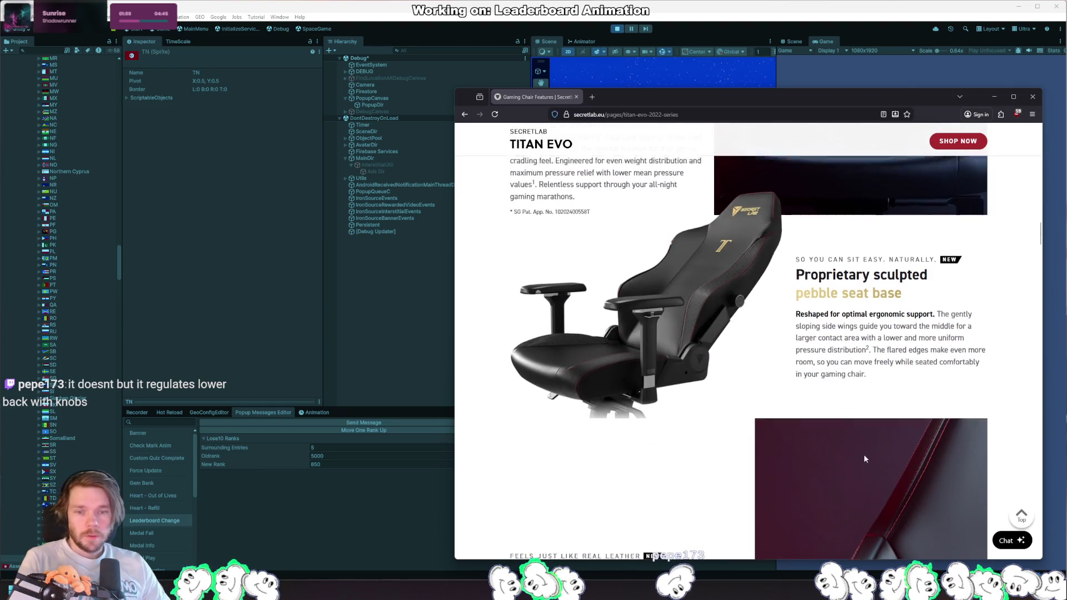
pyautogui.scroll(3, 864, 455)
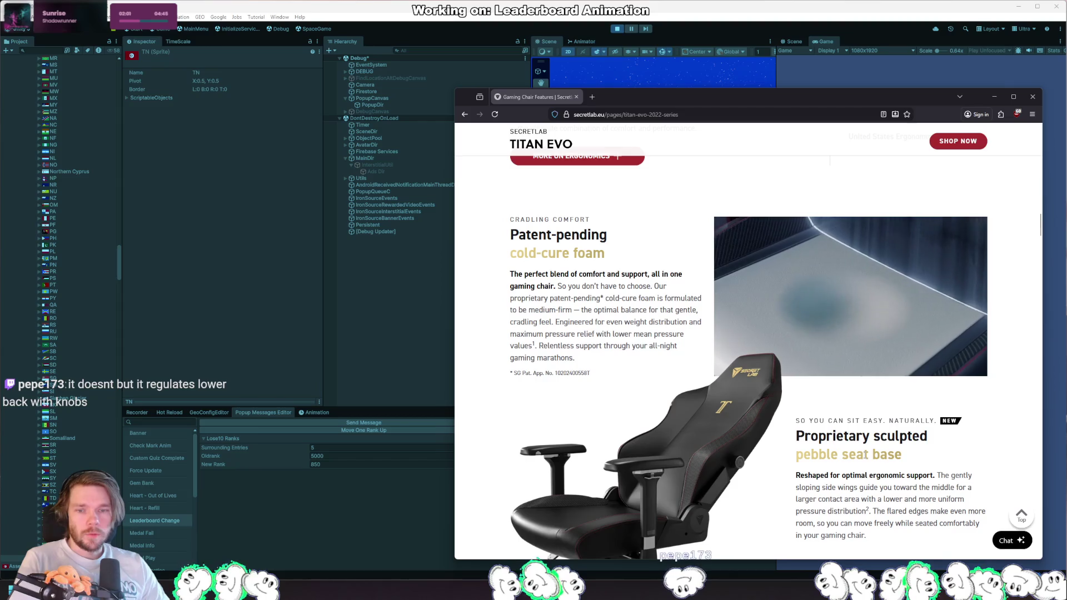
pyautogui.scroll(2, 865, 455)
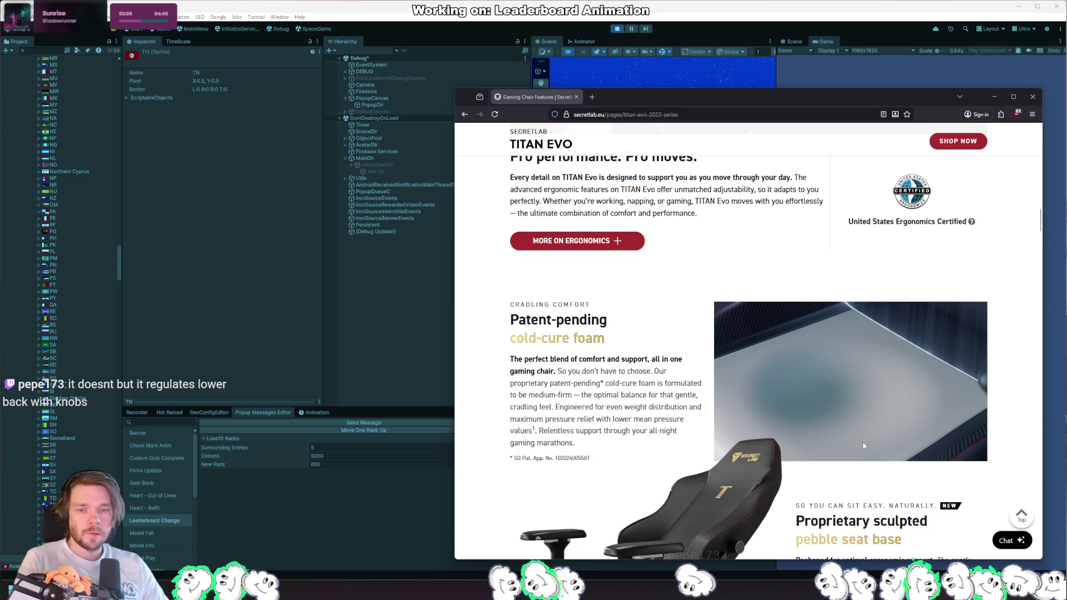
pyautogui.scroll(3, 864, 442)
pyautogui.scroll(3, 862, 432)
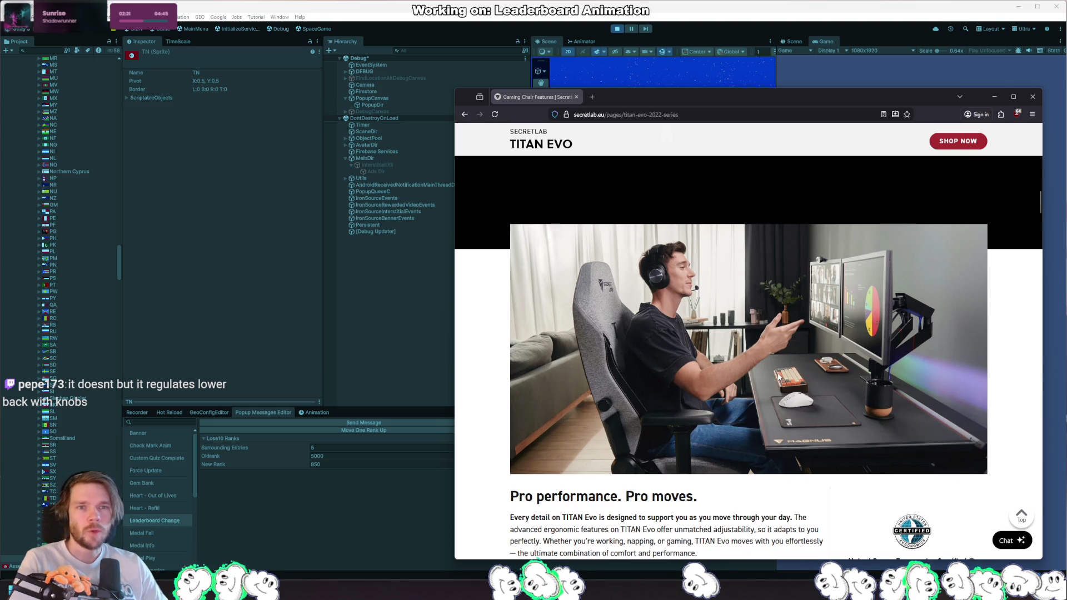
pyautogui.scroll(6, 784, 400)
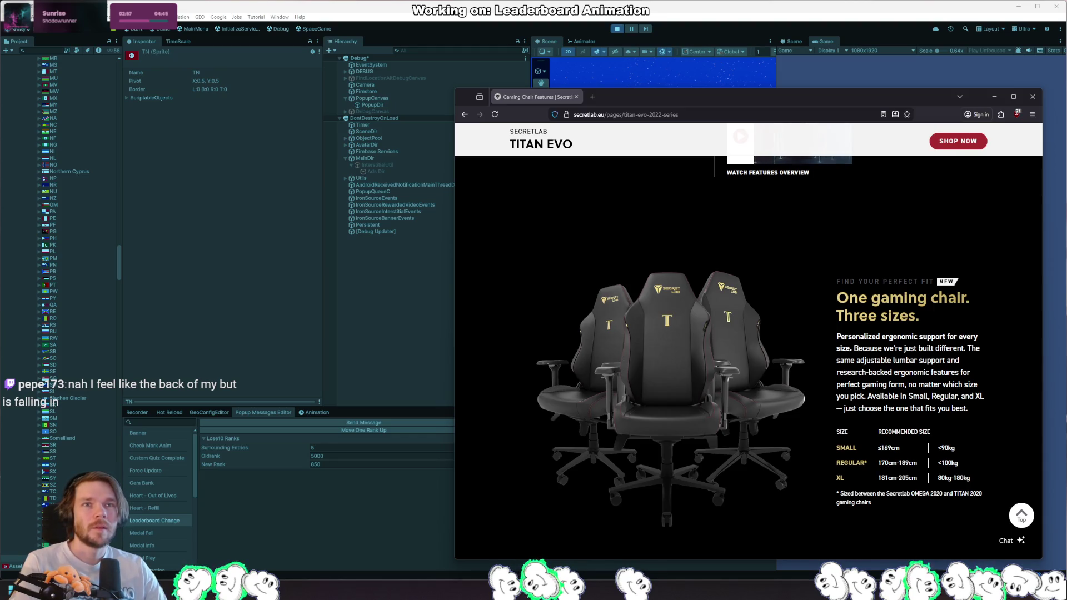
# Step: Draw the chair's backrest, seat and central post with rectangles, plus base leg lines
pyautogui.moveTo(1064, 196)
pyautogui.mouseDown()
pyautogui.moveTo(487, 195)
pyautogui.moveTo(386, 73)
pyautogui.mouseUp()
pyautogui.click(305, 100)
pyautogui.moveTo(300, 229)
pyautogui.mouseDown()
pyautogui.moveTo(315, 306)
pyautogui.moveTo(385, 318)
pyautogui.mouseUp()
pyautogui.click(326, 331)
pyautogui.click(344, 320)
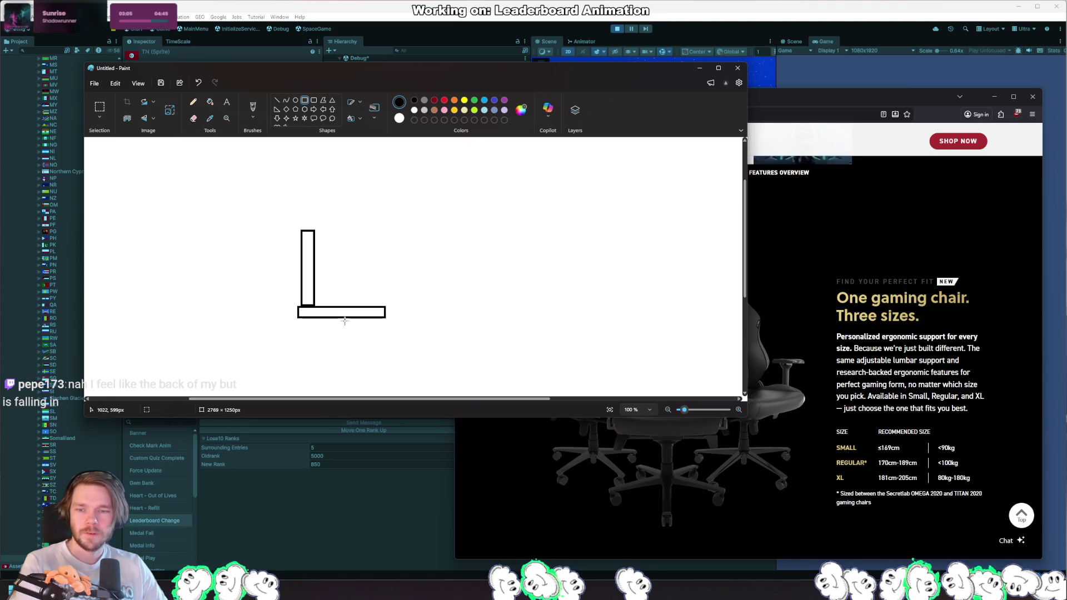
pyautogui.moveTo(339, 317)
pyautogui.mouseDown()
pyautogui.moveTo(340, 368)
pyautogui.moveTo(294, 379)
pyautogui.moveTo(375, 377)
pyautogui.mouseUp()
pyautogui.click(368, 367)
pyautogui.click(340, 366)
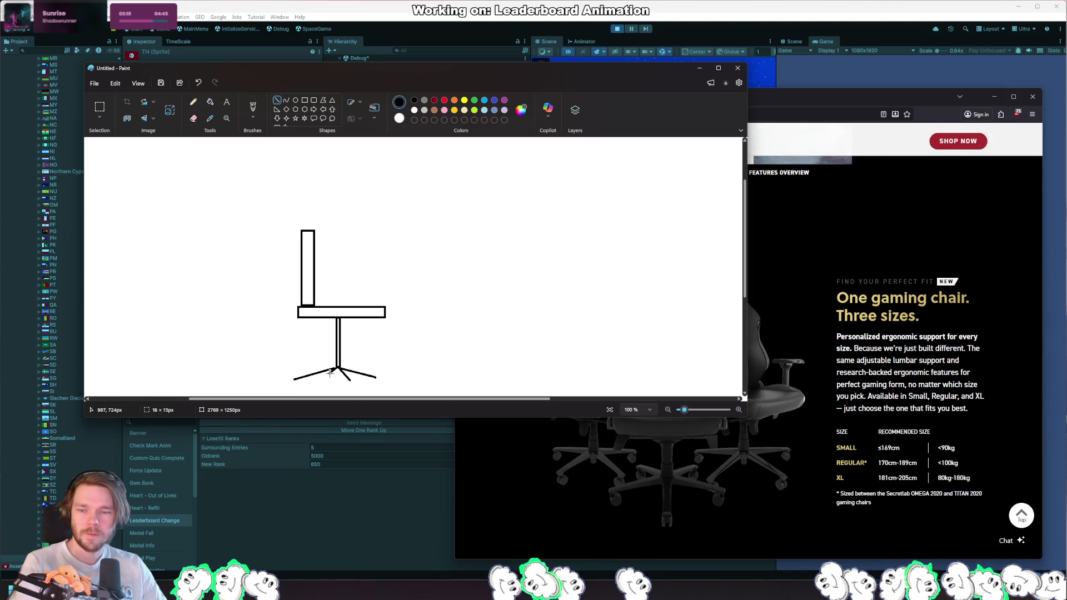
pyautogui.click(493, 350)
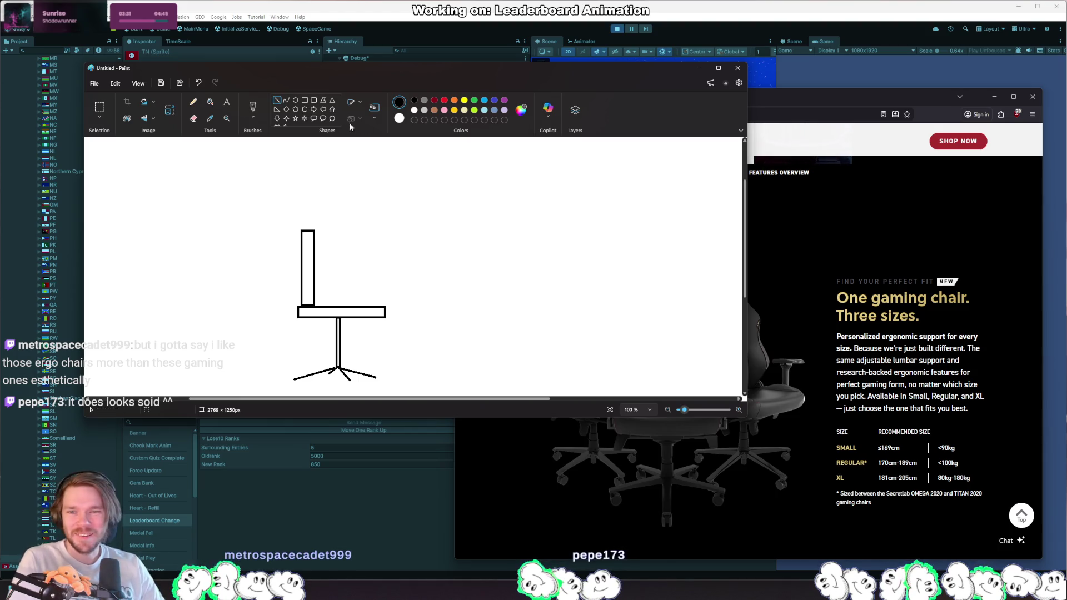
# Step: Try freehand brush curves along the backrest, then undo those strokes
pyautogui.click(253, 111)
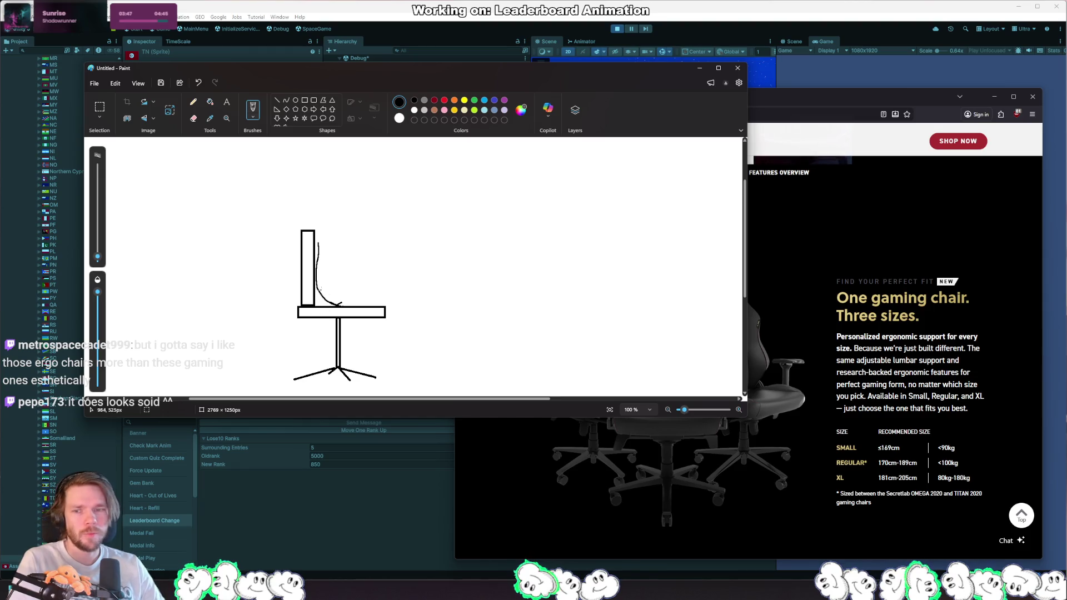
pyautogui.hotkey('ctrl', 'z')
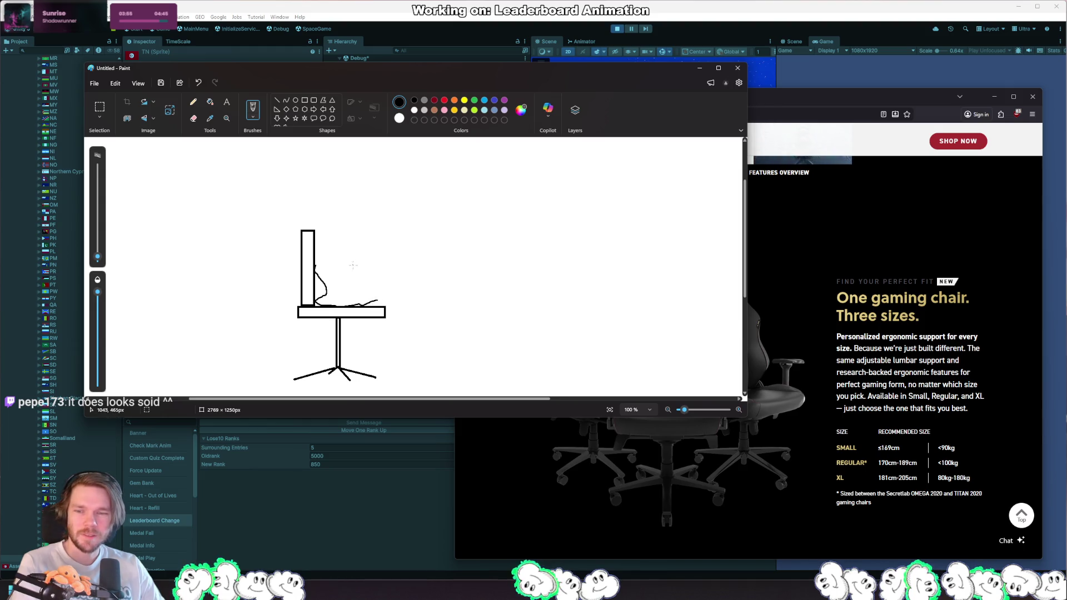
pyautogui.moveTo(348, 258); pyautogui.dragTo(354, 285)
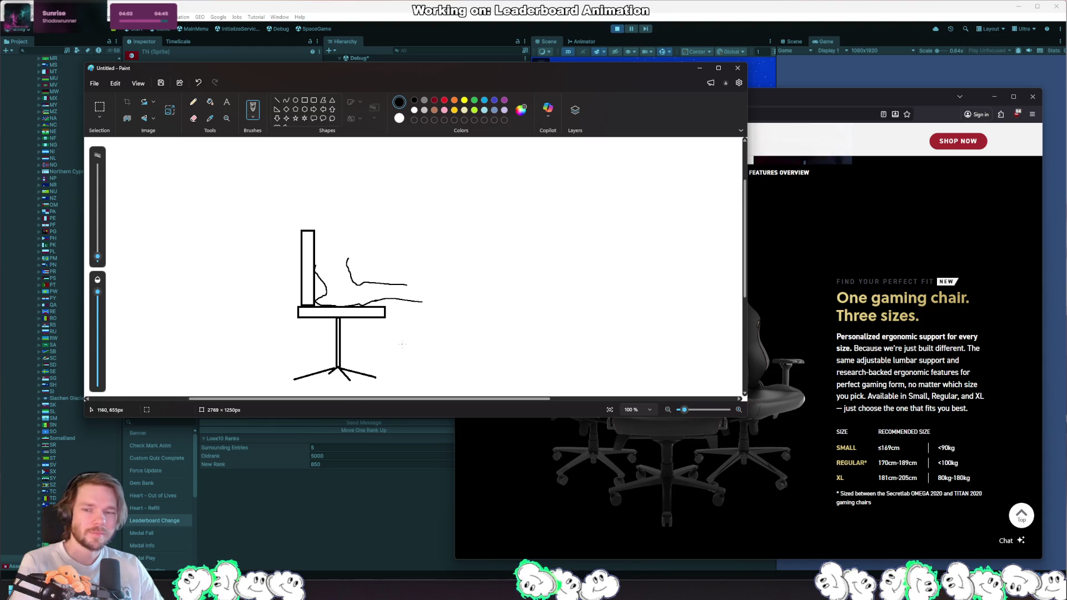
pyautogui.hotkey('ctrl', 'z')
pyautogui.hotkey('ctrl', 'z')
pyautogui.hotkey('ctrl', 'z')
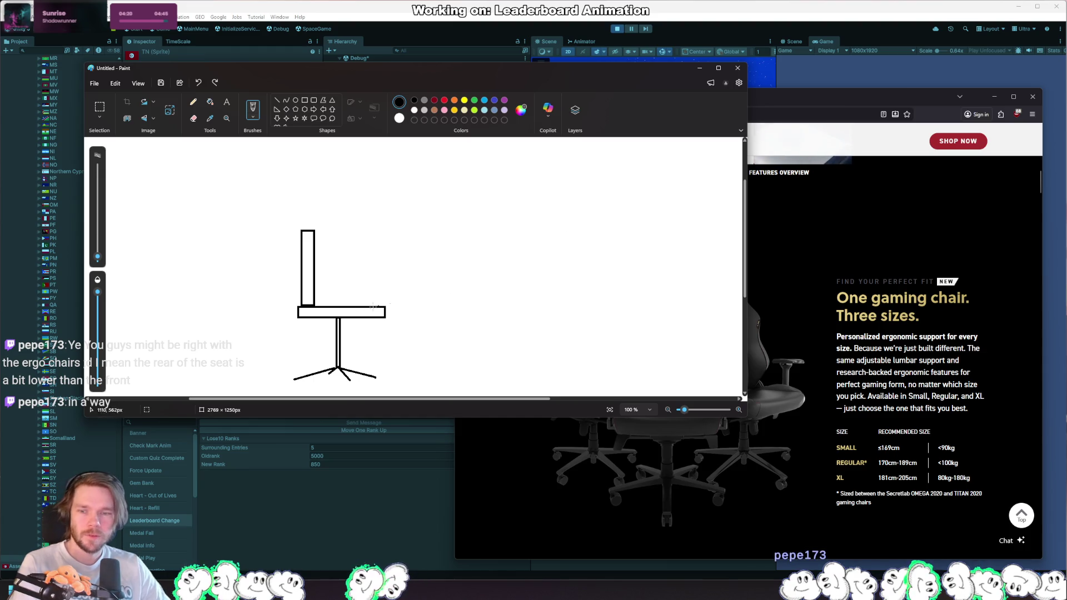
# Step: Draw an angled straight line over the seat from backrest to front edge, then close Paint
pyautogui.moveTo(318, 305); pyautogui.dragTo(388, 297)
pyautogui.click(277, 102)
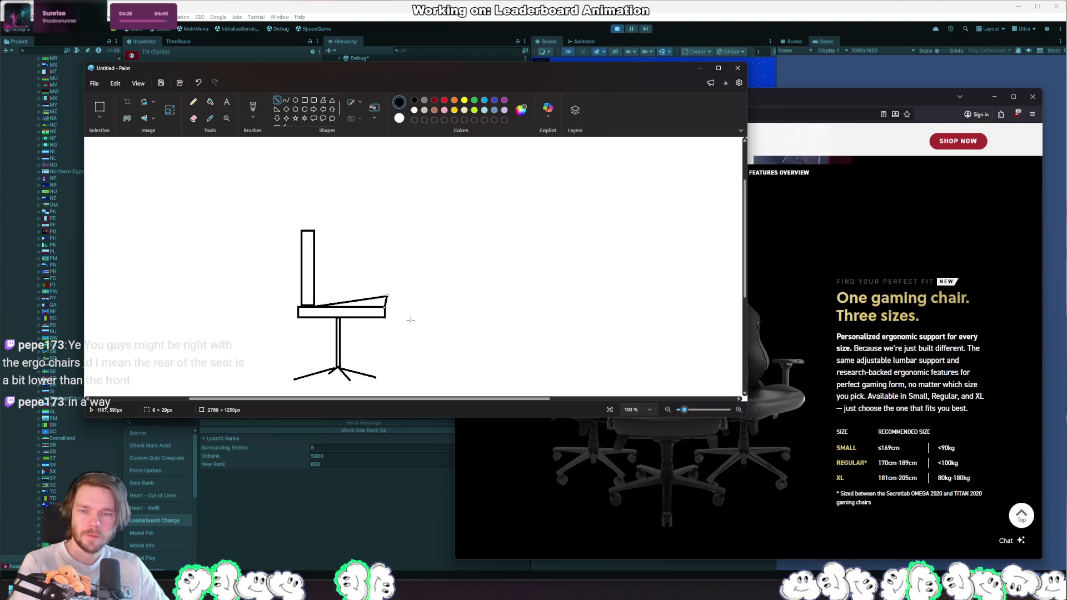
pyautogui.click(443, 338)
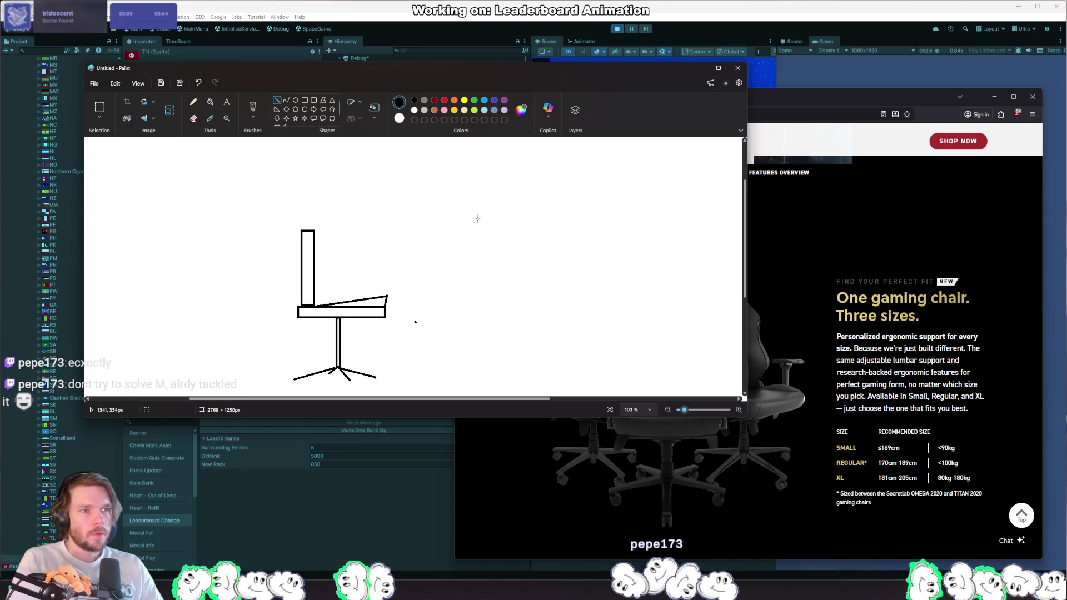
pyautogui.click(738, 68)
# Step: Discard the chair sketch without saving, bring Unity forward and stop Play mode
pyautogui.click(415, 263)
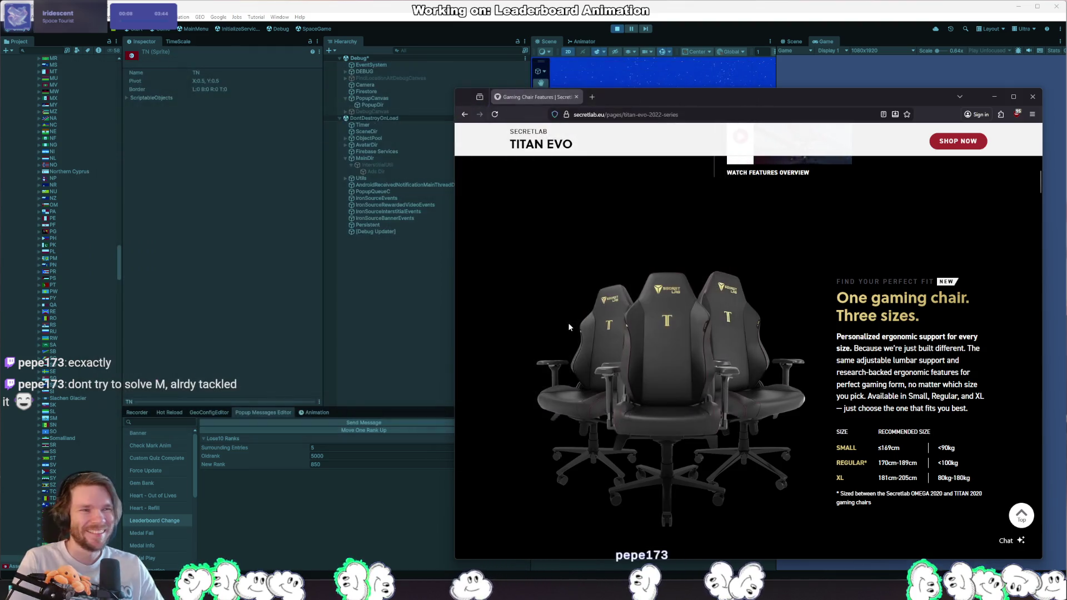
pyautogui.click(994, 97)
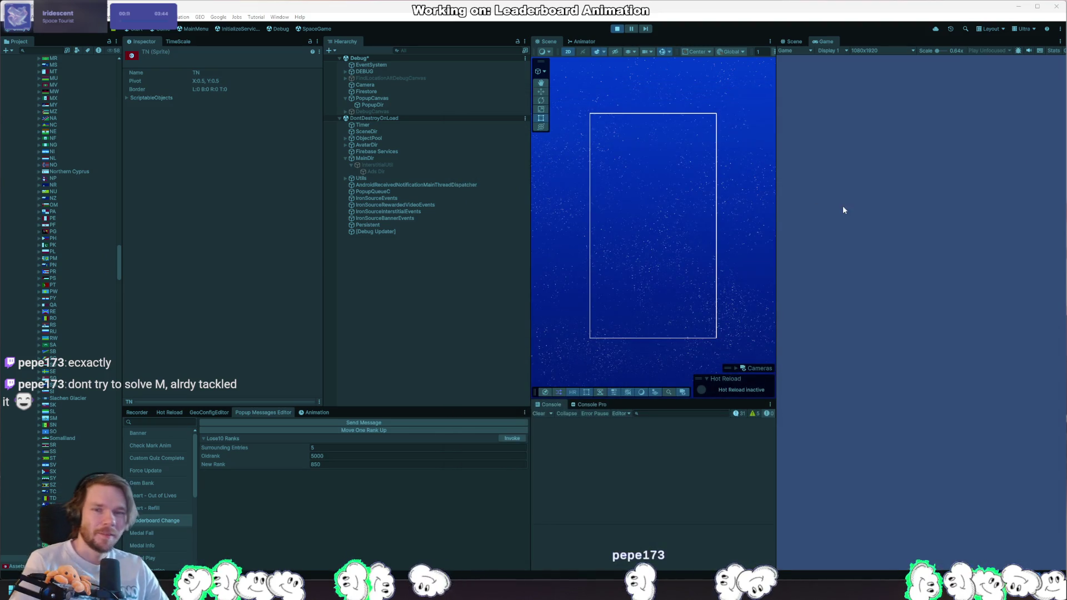
pyautogui.click(617, 28)
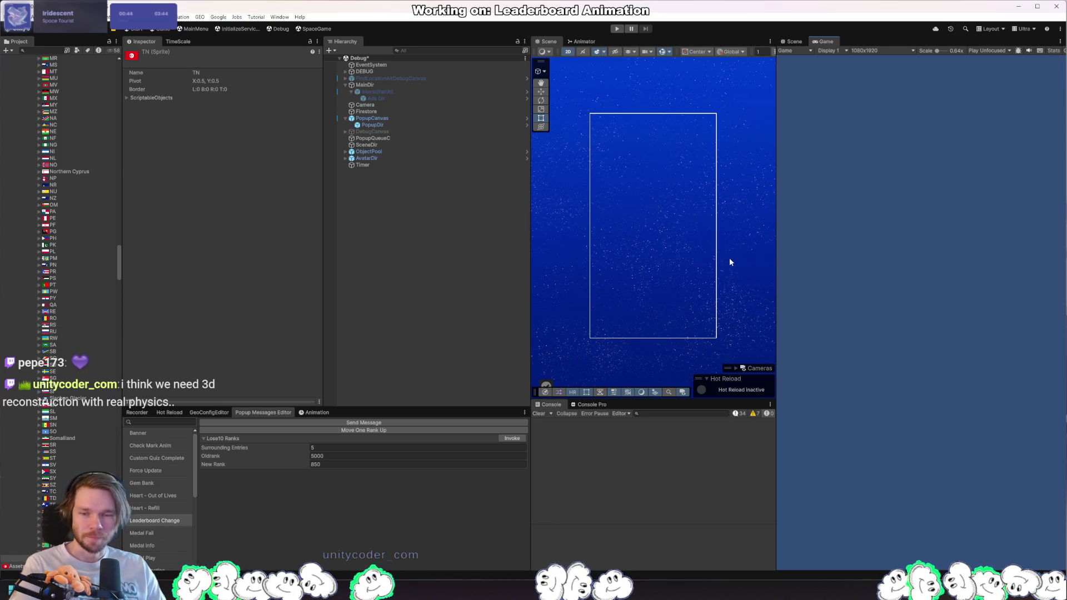
# Step: Start Play mode, invoke the Leaderboard Change popup (rank 5000 to 850), then return to its close-timing code in Rider
pyautogui.hotkey('alt', 'Tab')
pyautogui.hotkey('alt', 'Tab')
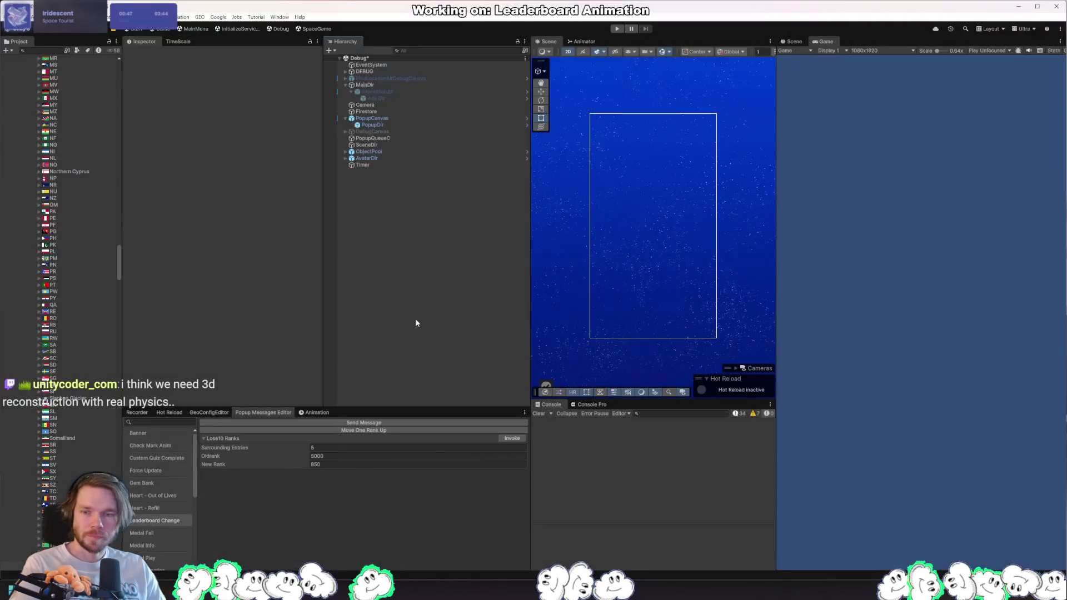
pyautogui.click(618, 28)
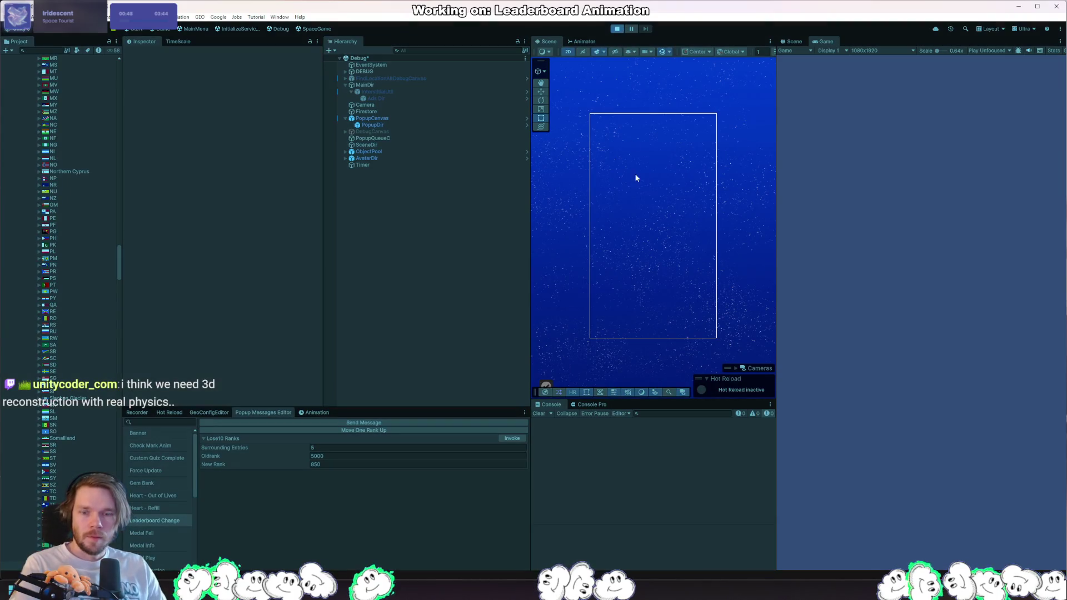
pyautogui.click(510, 440)
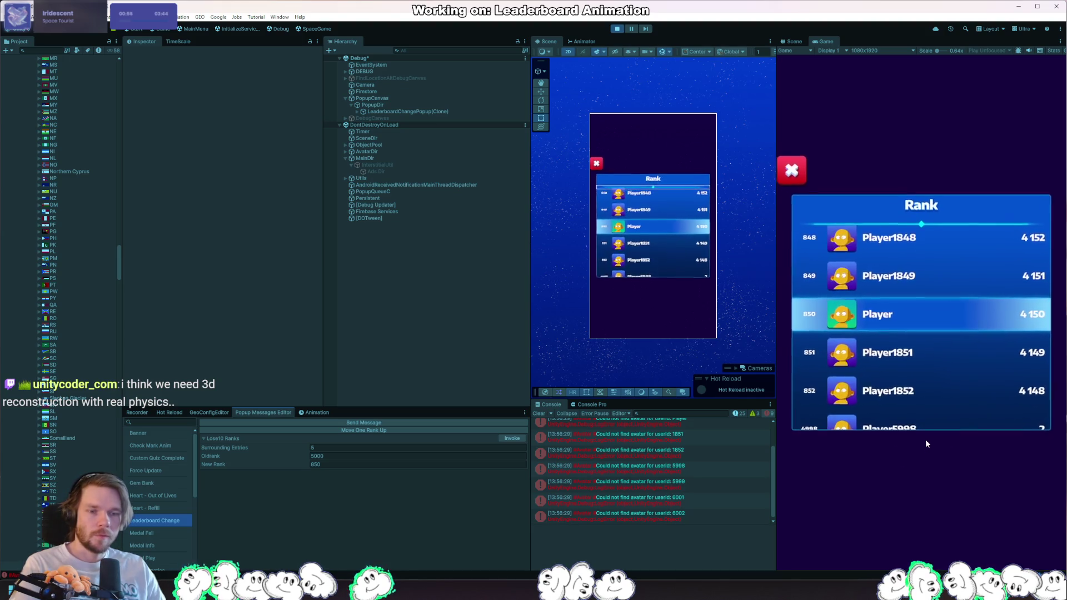
pyautogui.hotkey('alt', 'Tab')
pyautogui.hotkey('ctrl', 'alt', 'Left')
pyautogui.hotkey('ctrl', 'alt', 'Left')
pyautogui.hotkey('ctrl', 'alt', 'Left')
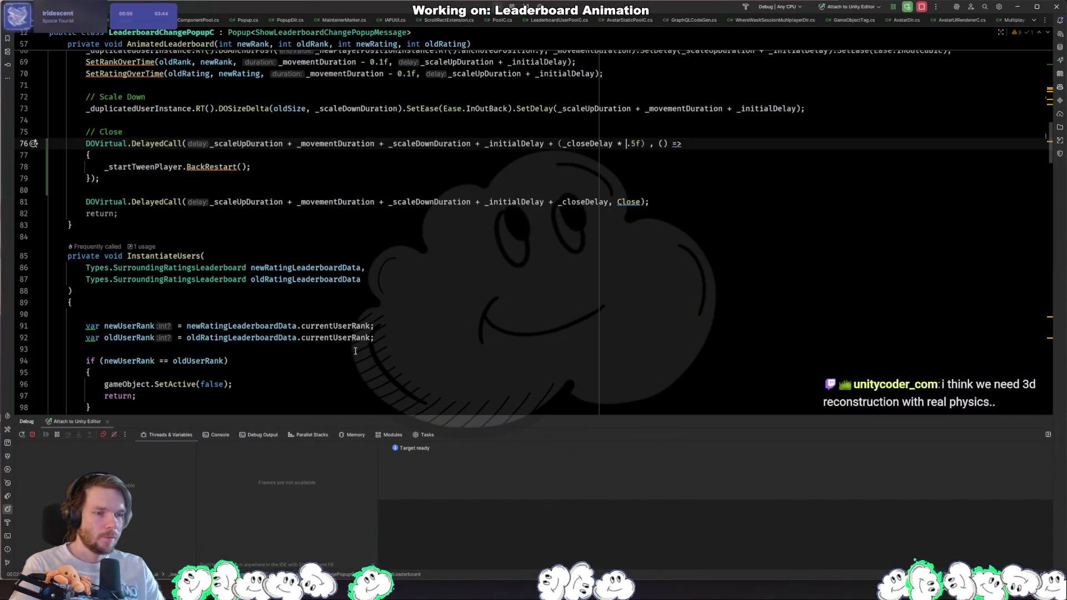
# Step: Change the BackRestart delay from (_closeDelay * .5f) to (_closeDelay - 1), then return to Unity
pyautogui.scroll(3, 576, 284)
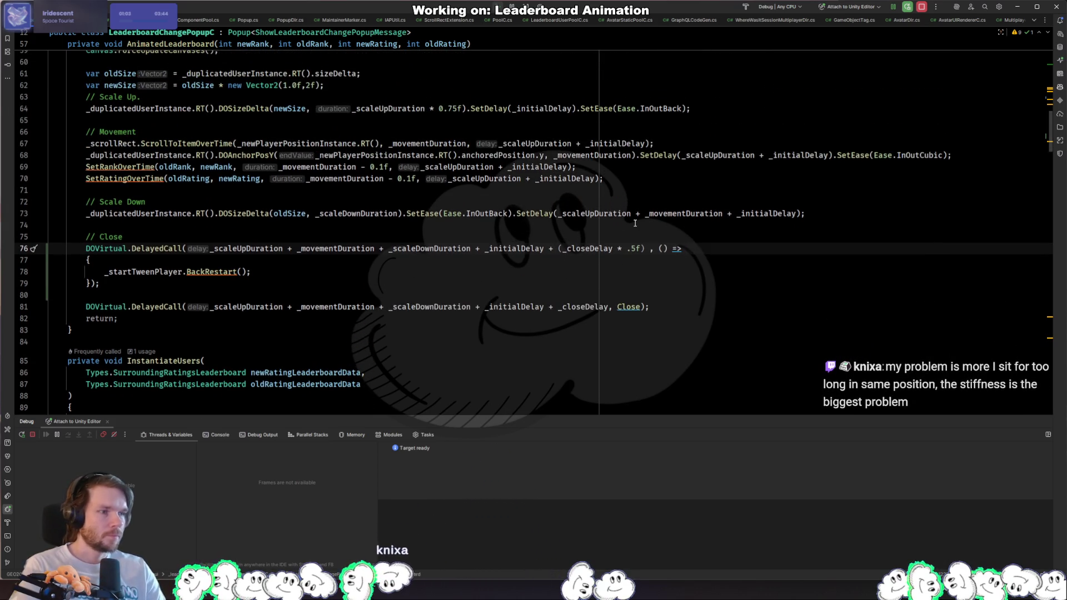
pyautogui.write('- 1')
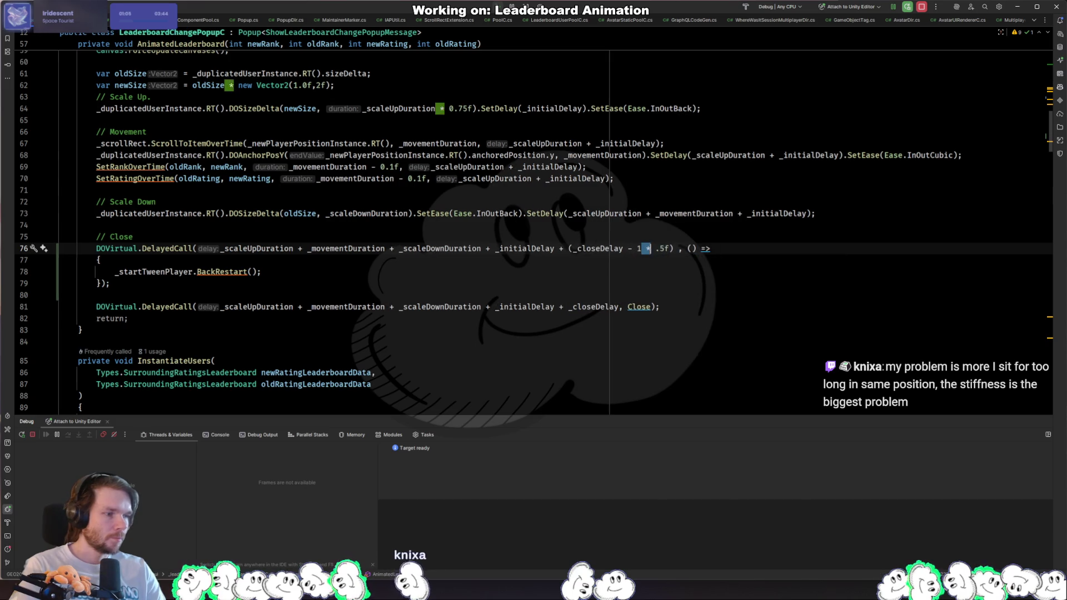
pyautogui.press('BackSpace')
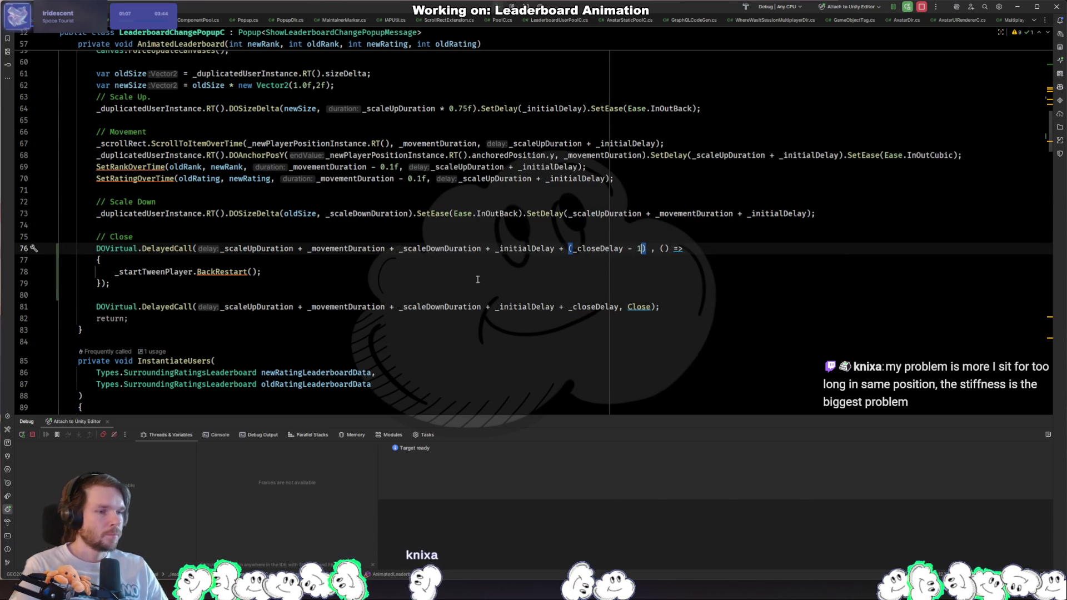
pyautogui.click(259, 271)
pyautogui.hotkey('alt', 'Tab')
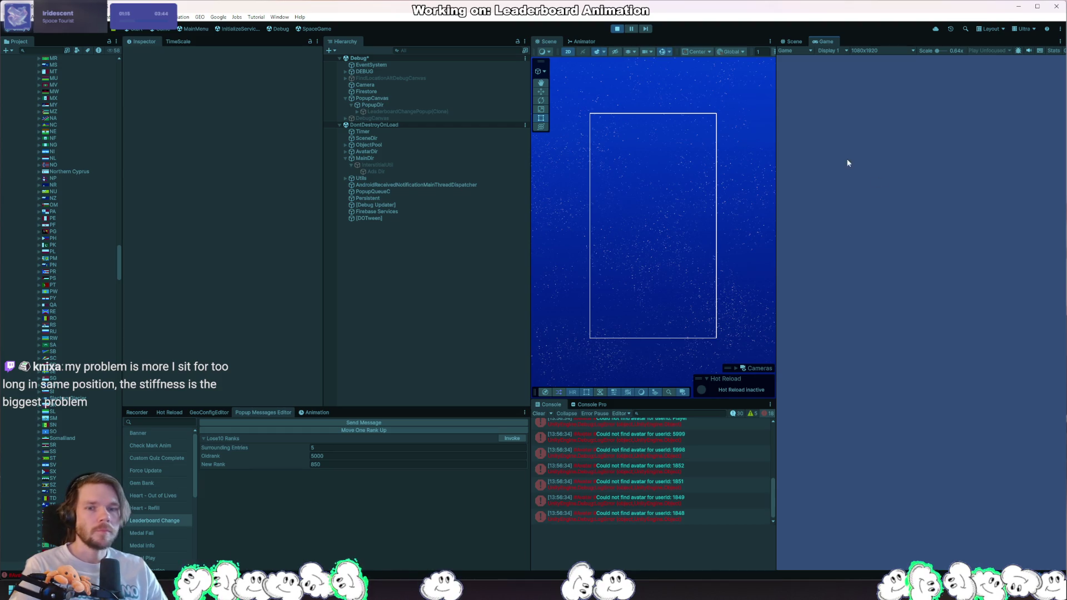
# Step: Restart Play mode, invoke Leaderboard Change again, then inspect the _closeDelay usage on line 81 in Rider
pyautogui.click(621, 31)
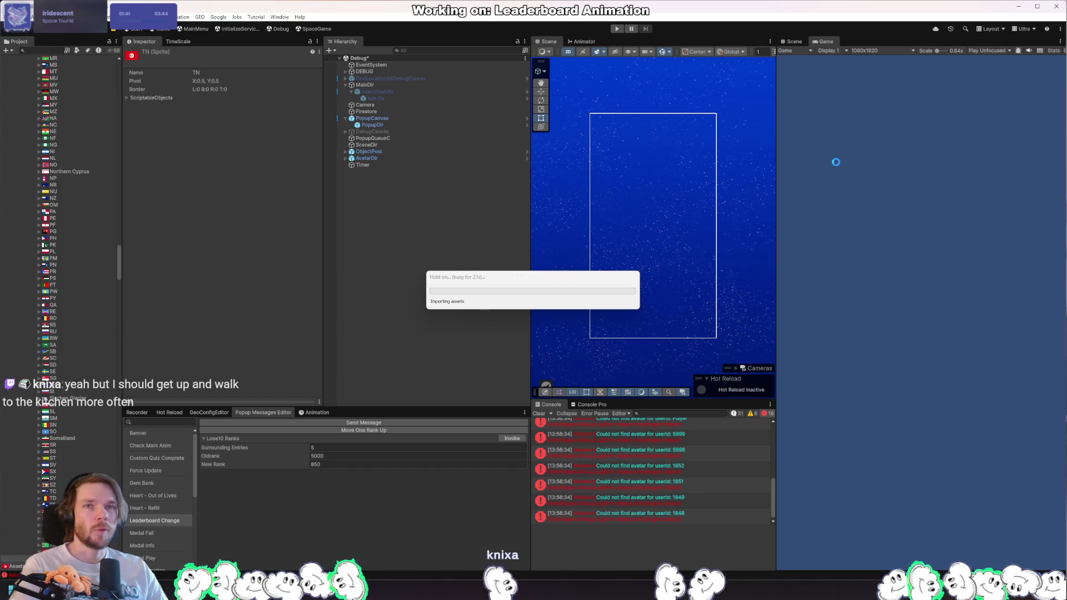
pyautogui.click(618, 29)
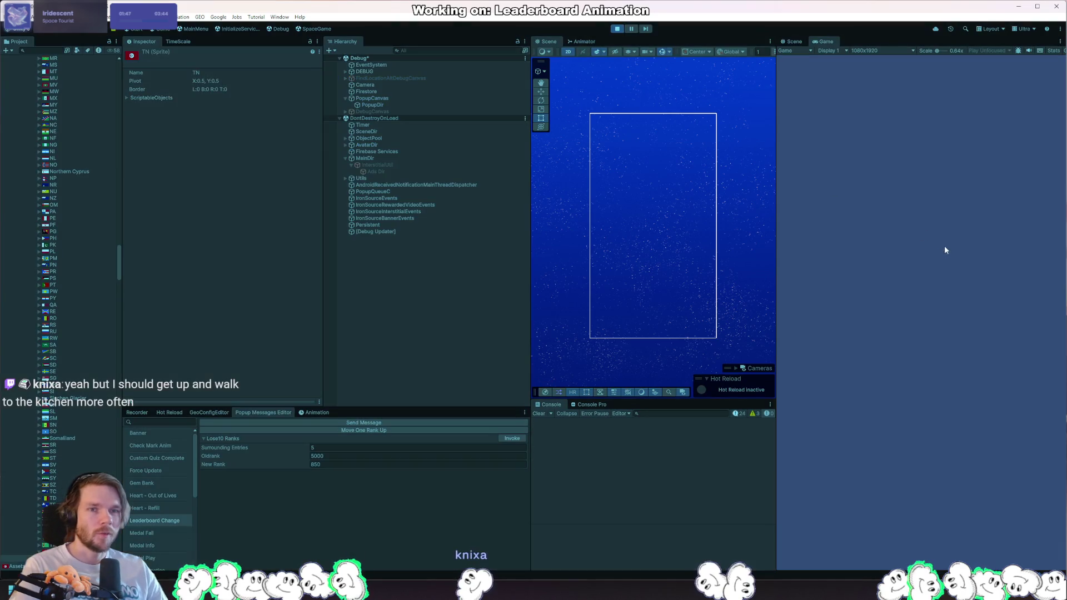
pyautogui.click(512, 438)
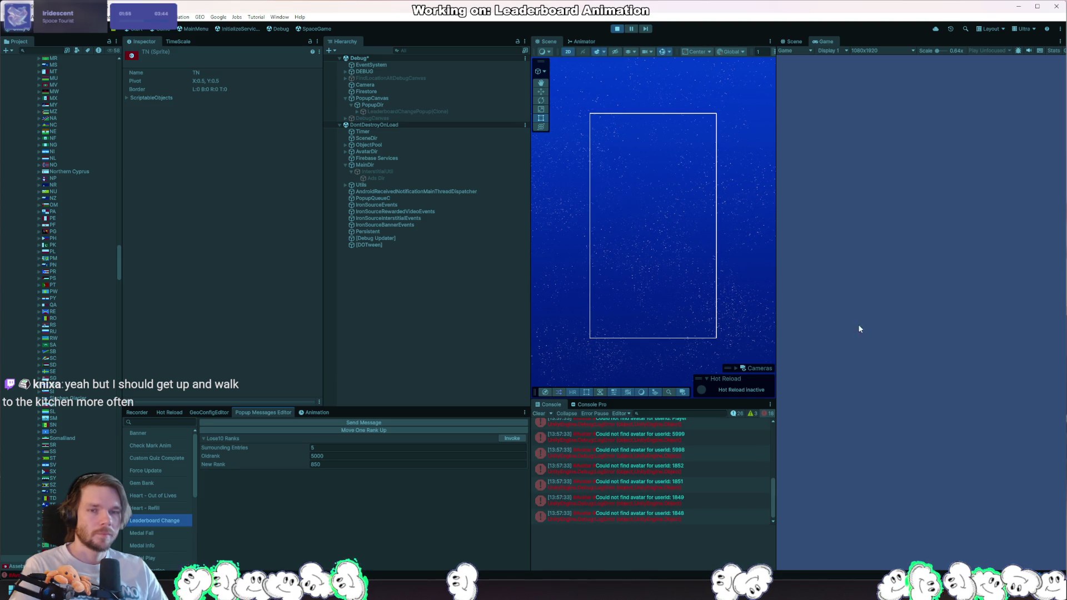
pyautogui.hotkey('alt', 'Tab')
pyautogui.click(583, 307)
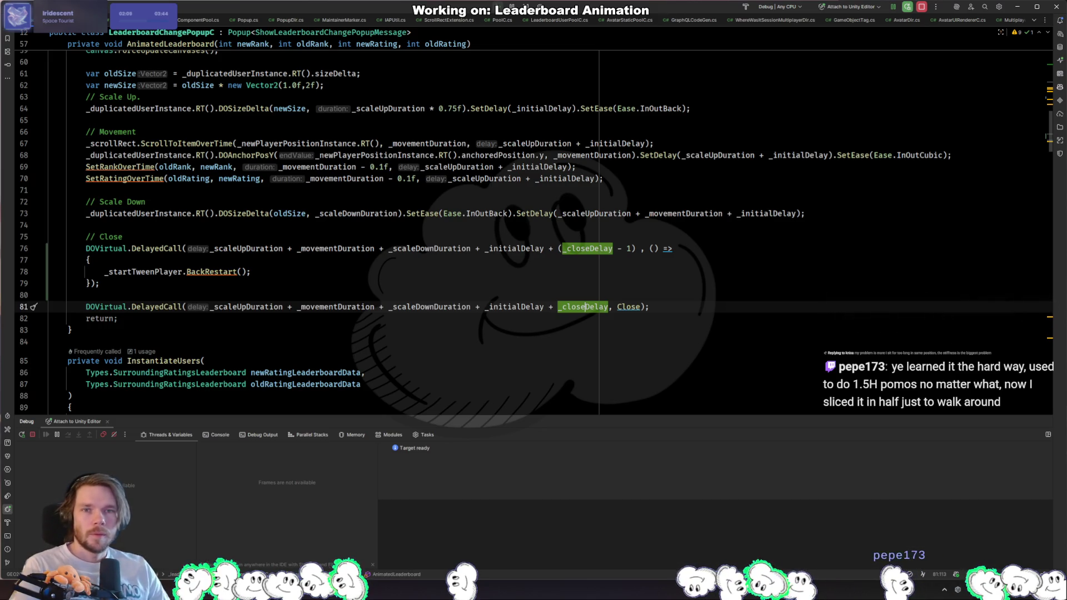
# Step: Switch back to Unity and open the LeaderboardChangePopup prefab in prefab mode
pyautogui.hotkey('alt', 'Tab')
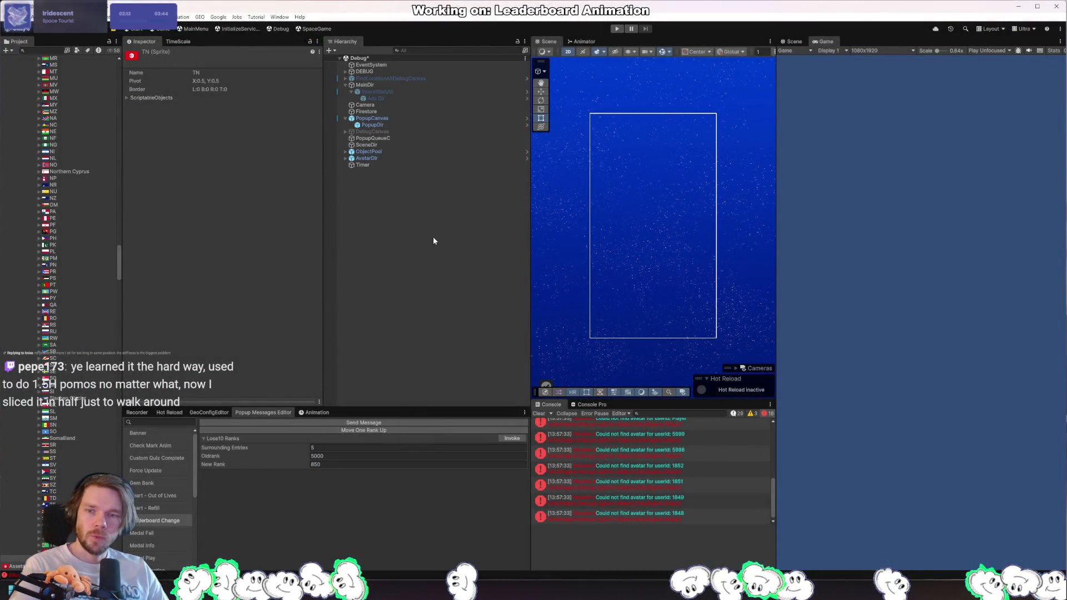
pyautogui.doubleClick(25, 92)
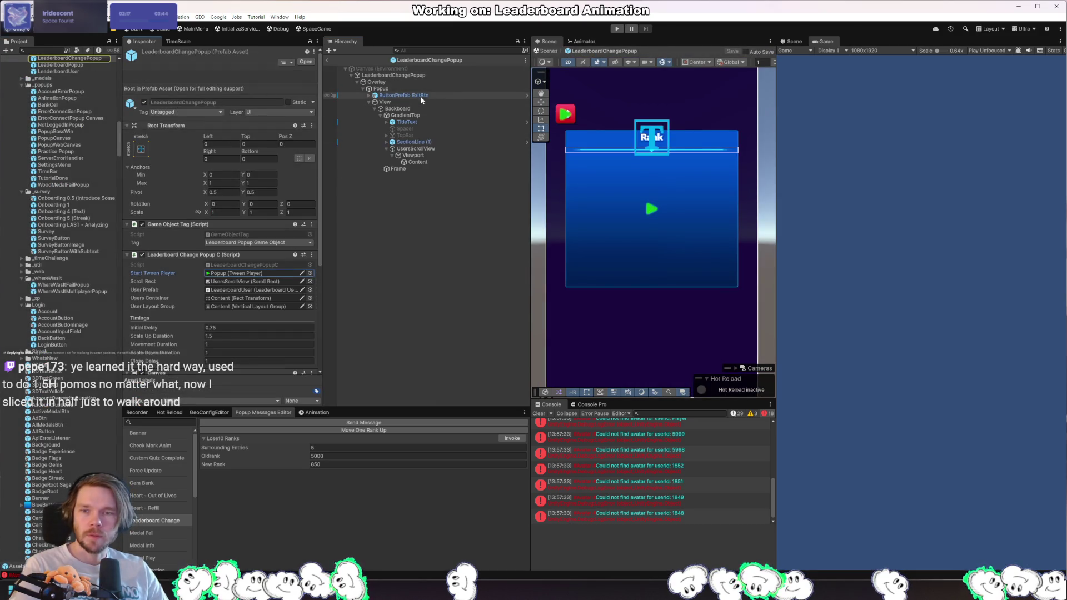
# Step: Select Popup and set its Tween Player Transform Scale From X, Y and Z to 0.01
pyautogui.click(411, 82)
pyautogui.click(402, 88)
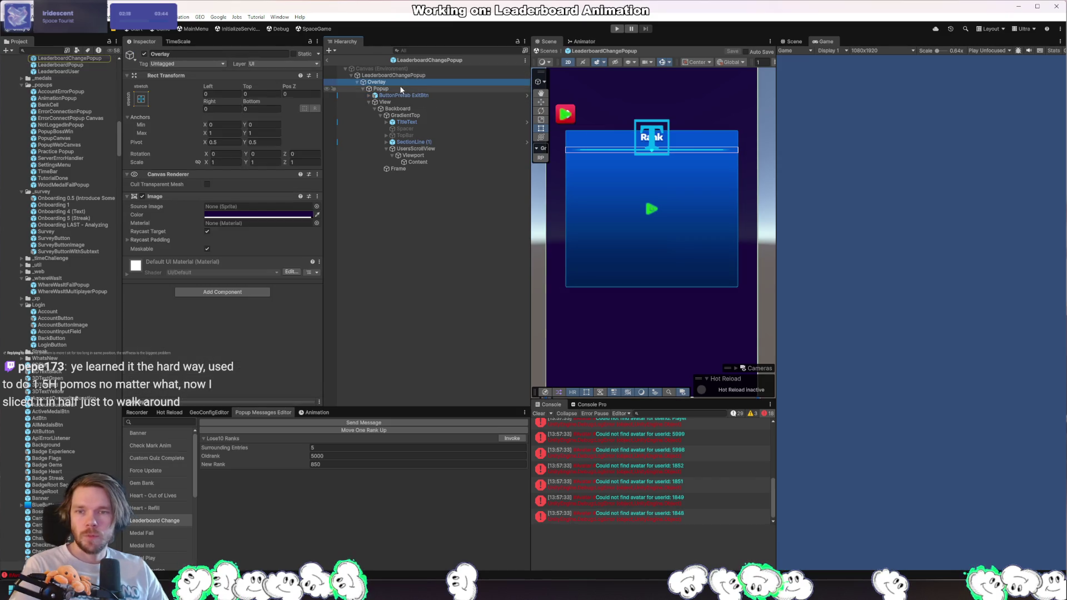
pyautogui.click(254, 346)
pyautogui.write('0.1')
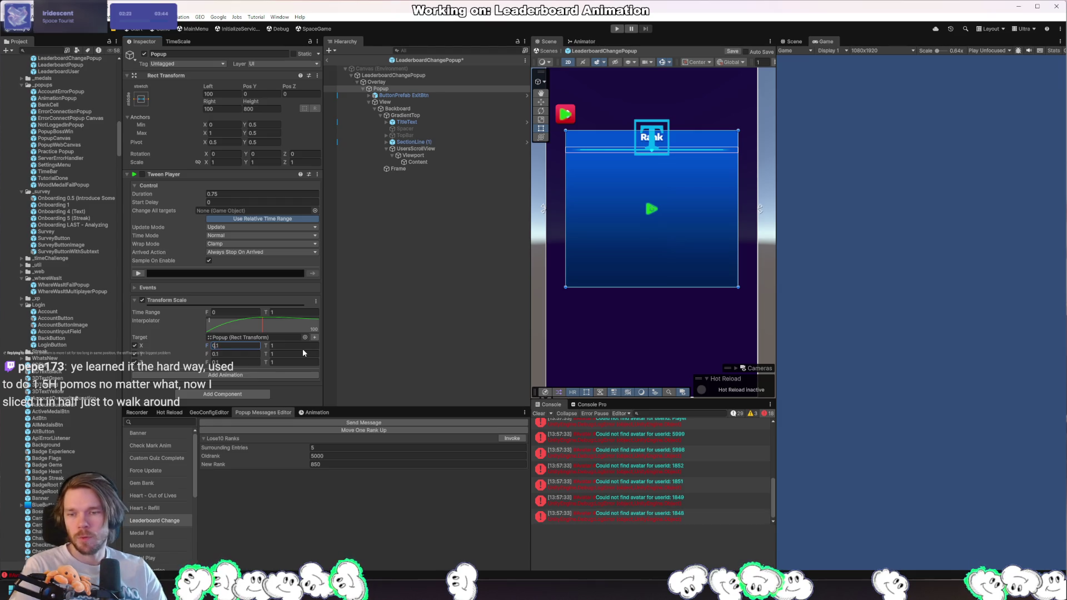
pyautogui.write('0')
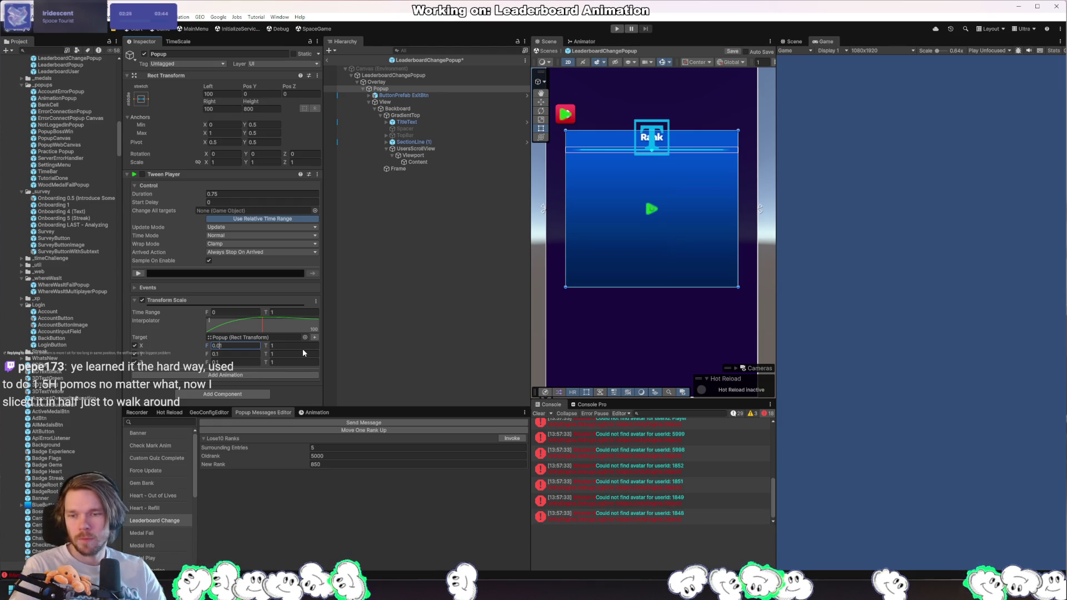
pyautogui.press('Tab')
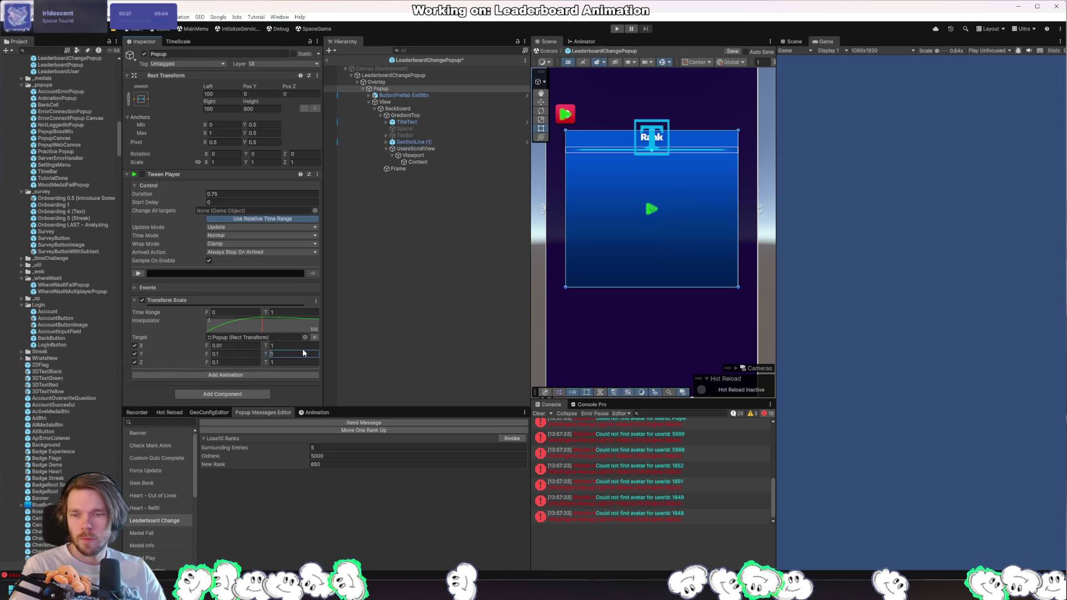
pyautogui.write('0.1')
pyautogui.press('Left')
pyautogui.write('0')
pyautogui.press('Tab')
pyautogui.write('0')
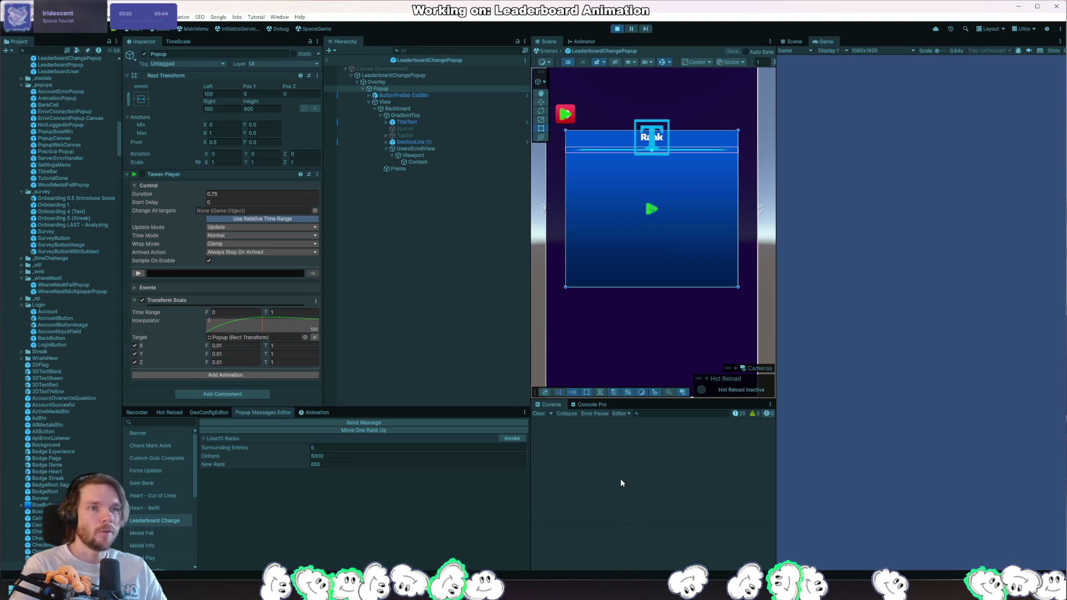
# Step: Invoke Leaderboard Change to preview the popup, then go to the close-delay code on line 76 in Rider
pyautogui.click(509, 442)
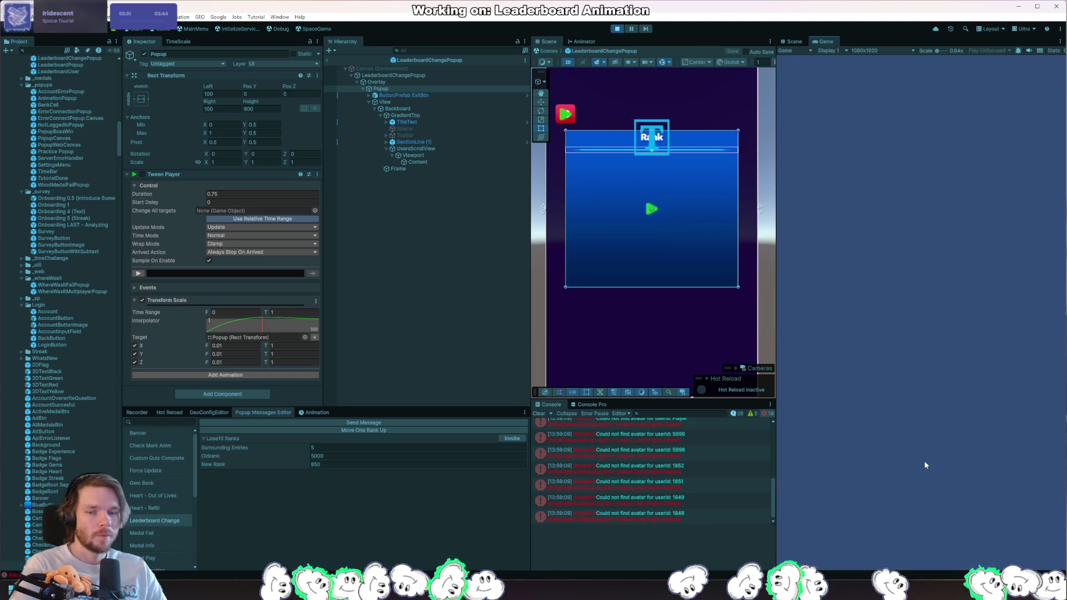
pyautogui.hotkey('alt', 'Tab')
pyautogui.click(632, 250)
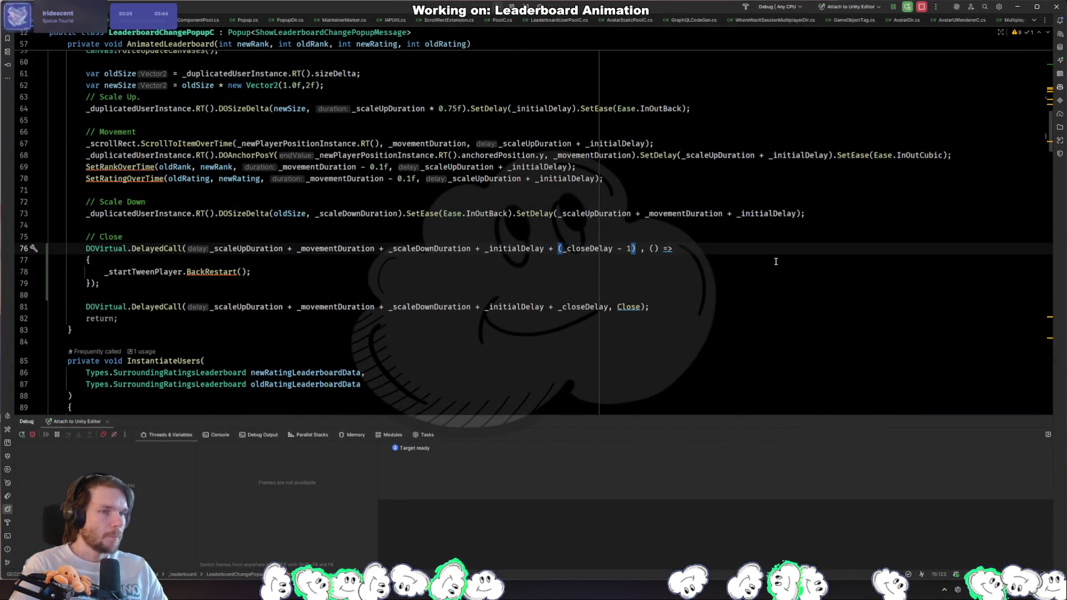
# Step: Change the close-delay offset on line 76 to (_closeDelay - 0.9f) and let Unity recompile
pyautogui.click(475, 271)
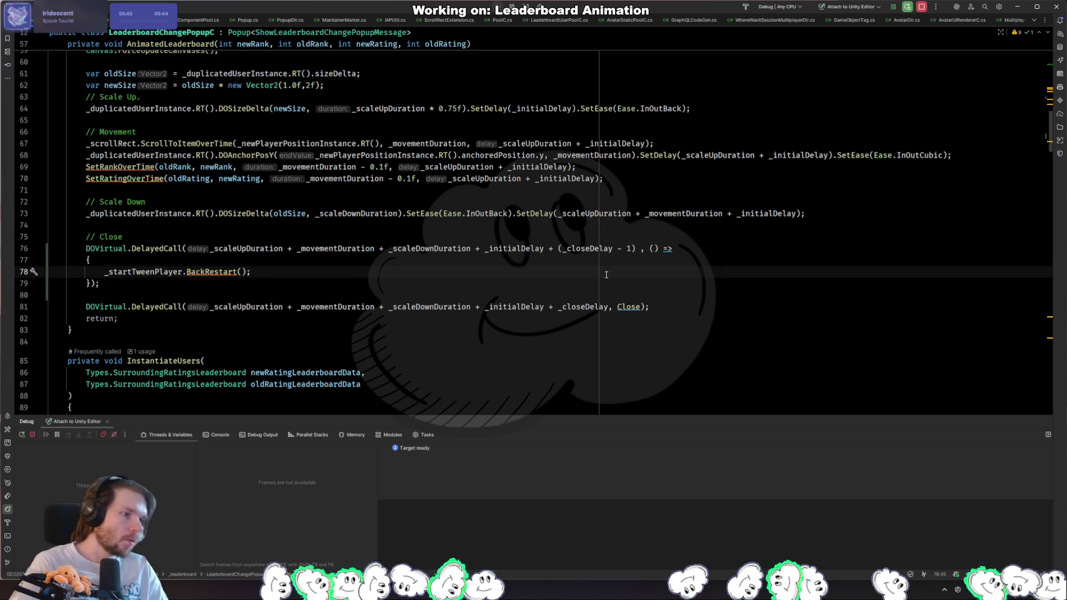
pyautogui.click(625, 247)
pyautogui.write('0.')
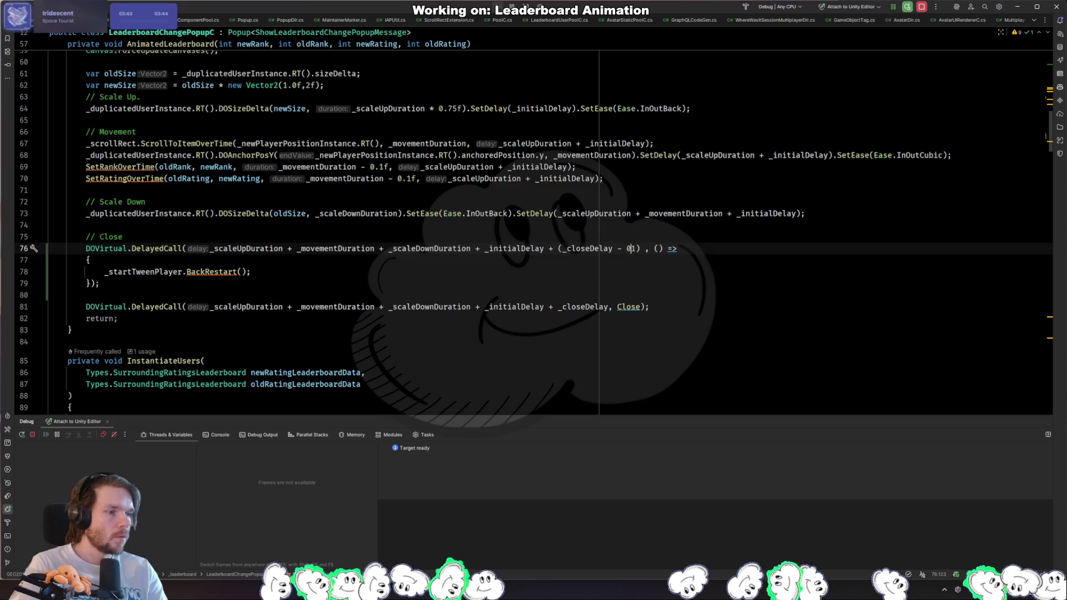
pyautogui.press('Delete')
pyautogui.write('9f')
pyautogui.hotkey('alt', 'Tab')
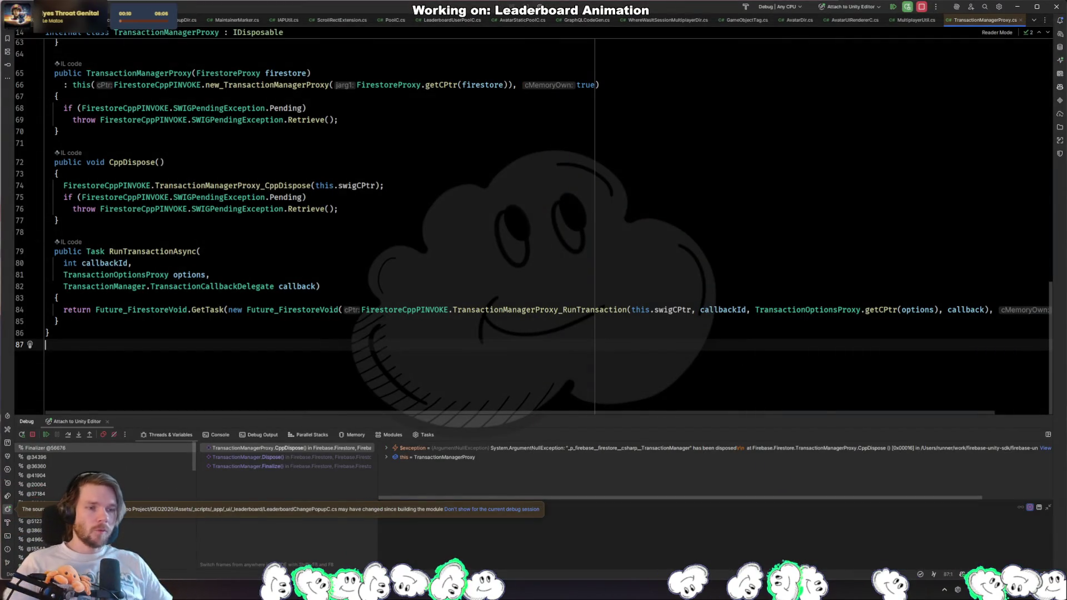
# Step: Resume Rider's paused debugger and return to Unity once its domain reload finishes
pyautogui.press('F5')
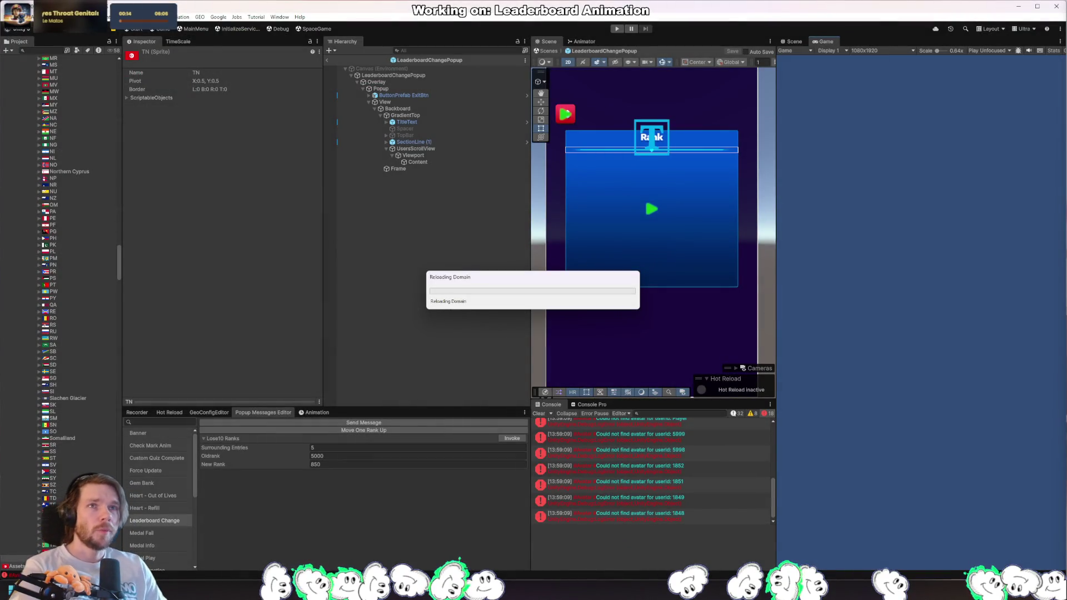
pyautogui.hotkey('alt', 'Tab')
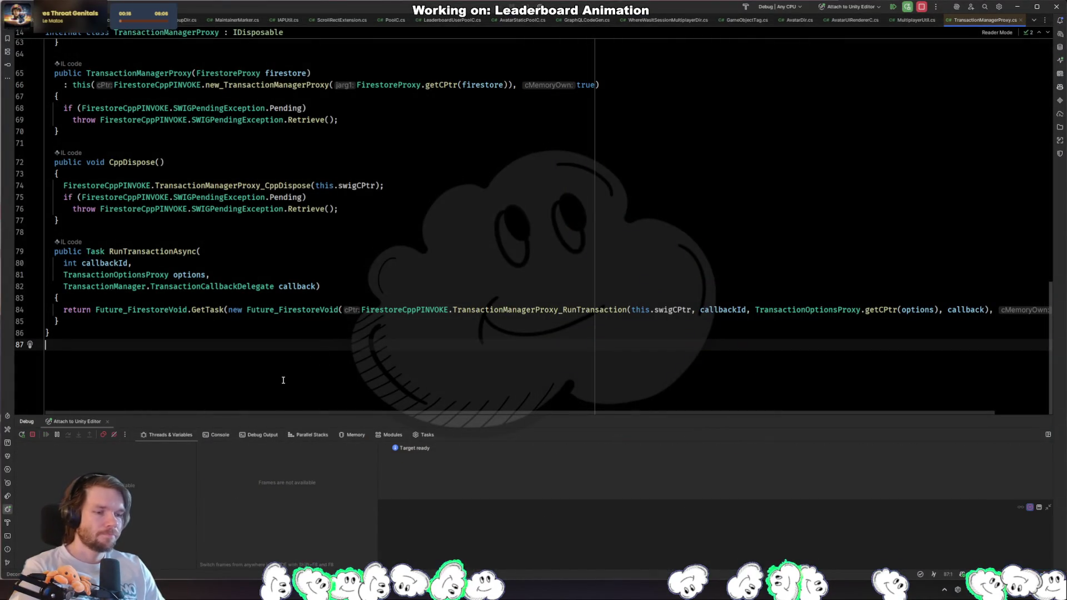
pyautogui.hotkey('alt', 'Tab')
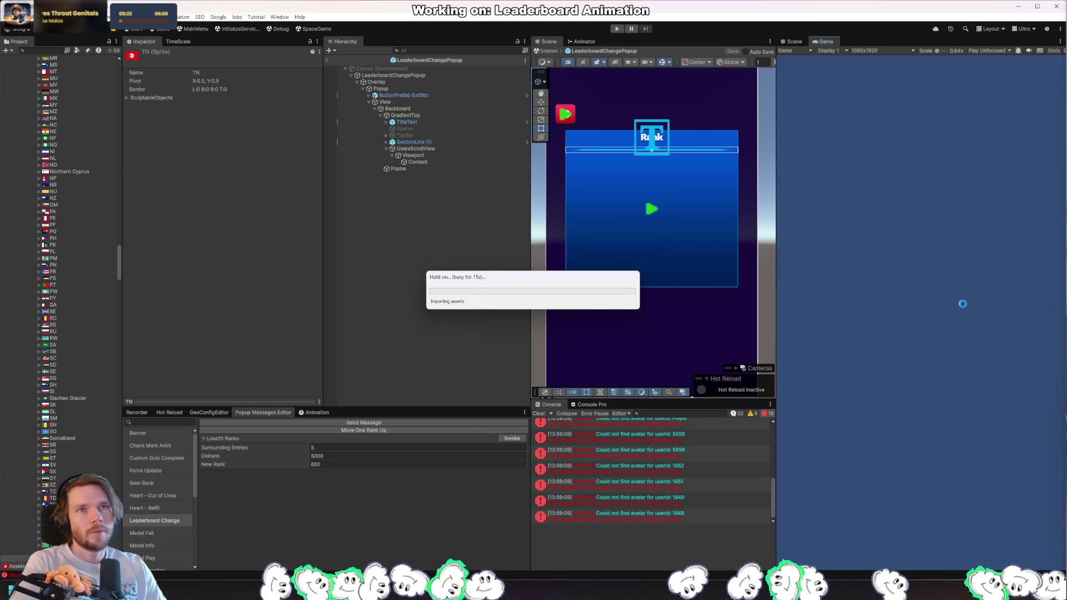
pyautogui.hotkey('alt', 'Tab')
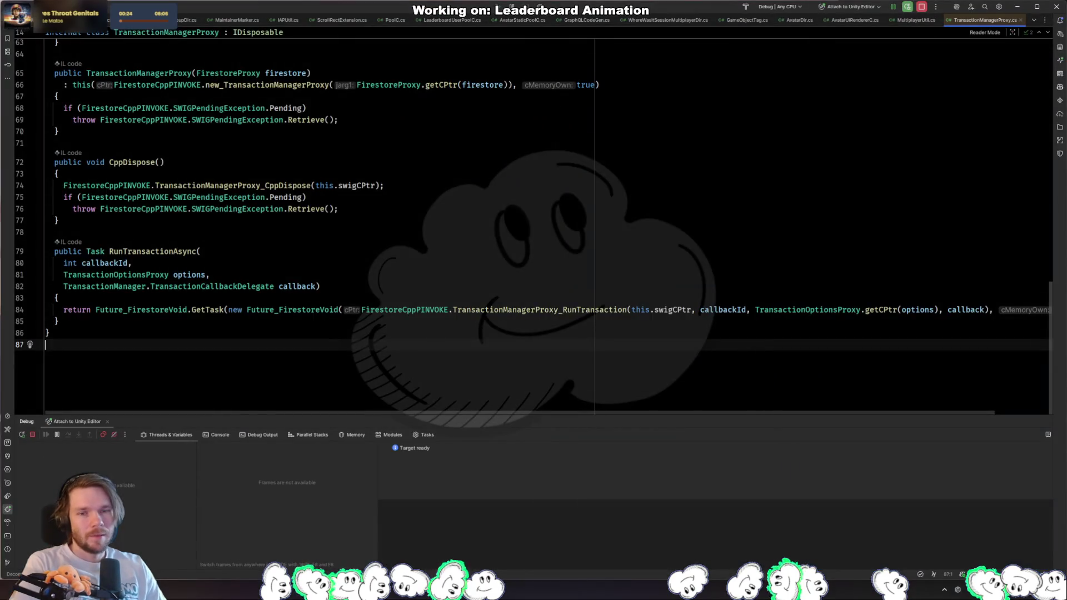
pyautogui.hotkey('alt', 'Tab')
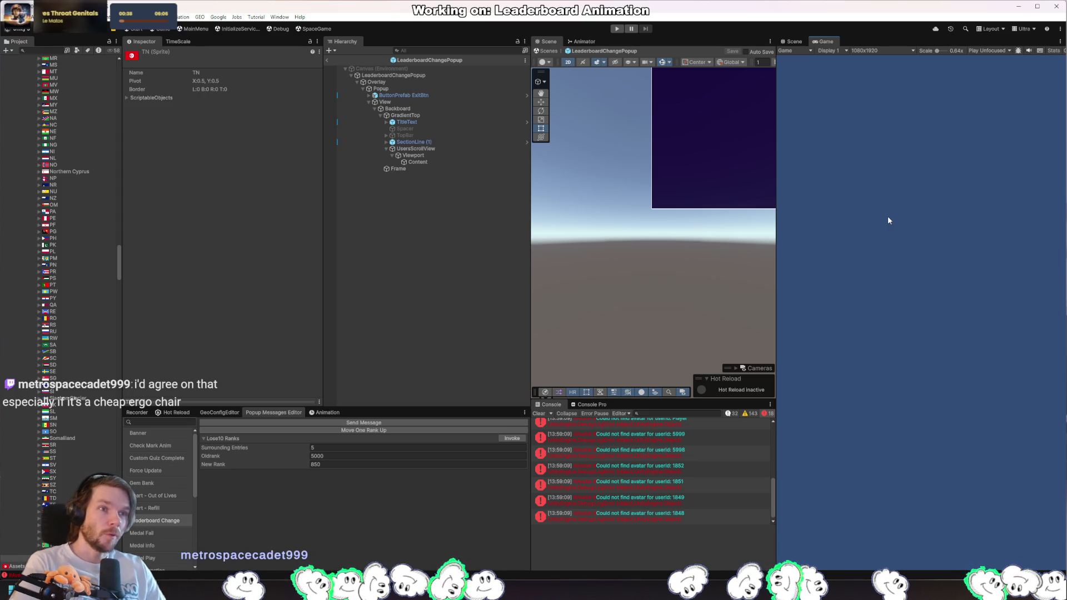
# Step: Inspect the Popup's scale tween and the View object's Image and Mask components, then reselect Popup
pyautogui.click(431, 88)
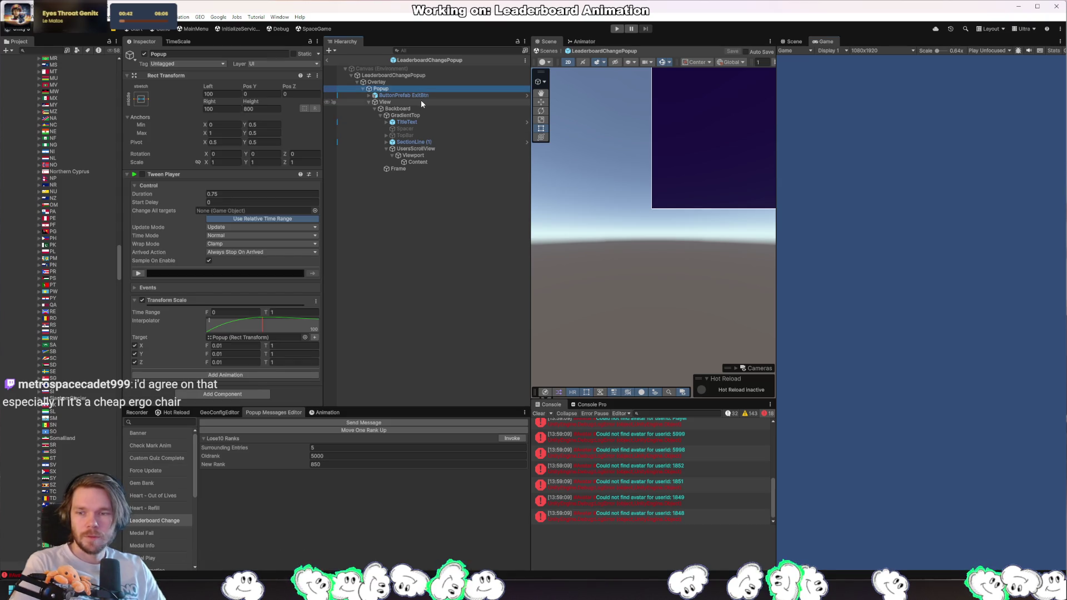
pyautogui.click(421, 101)
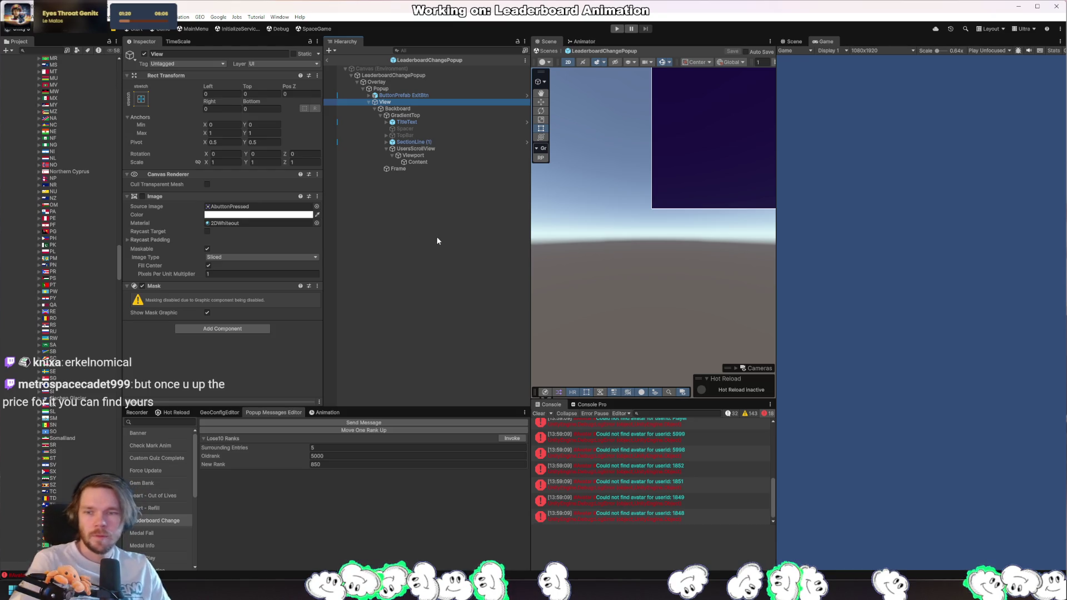
pyautogui.click(409, 89)
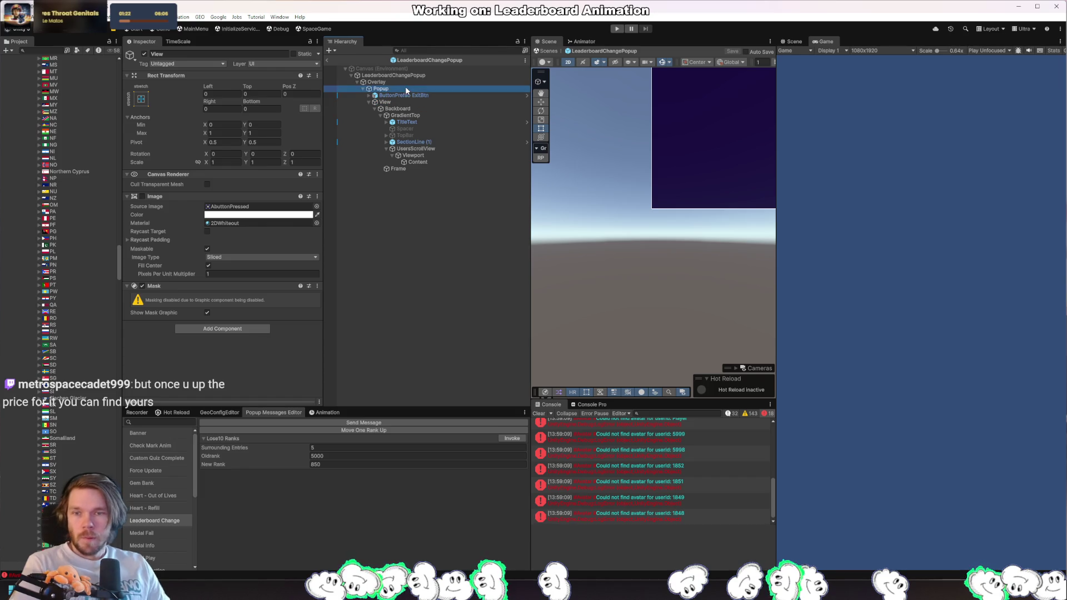
# Step: Set the Popup scale tween's From X, Y and Z to 1e-05, save the prefab and enter play mode
pyautogui.click(233, 346)
pyautogui.write('0.001')
pyautogui.press('Tab')
pyautogui.press('Tab')
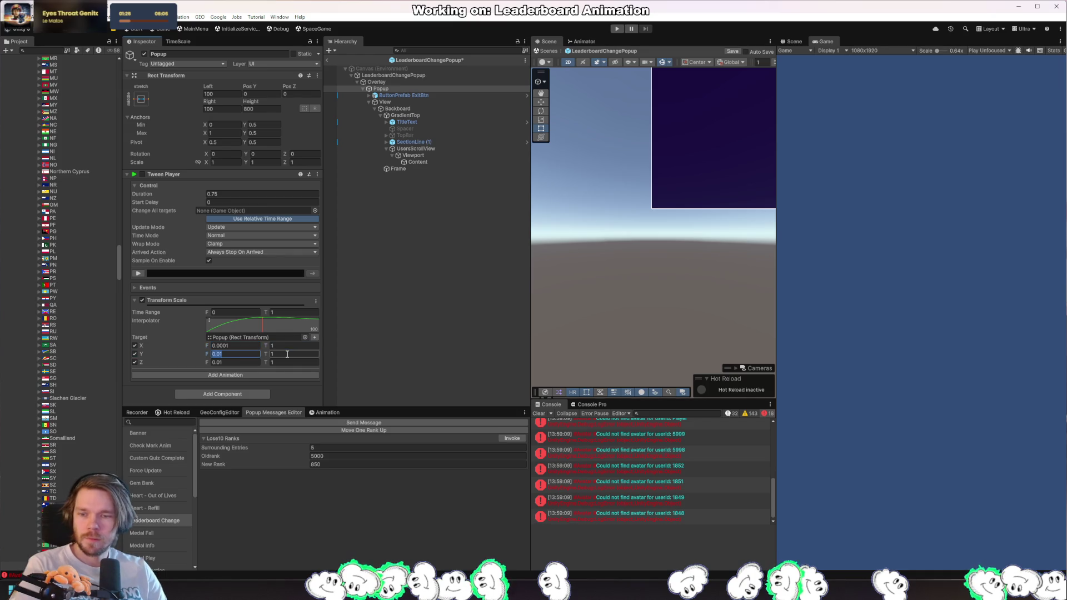
pyautogui.press('Tab')
pyautogui.press('Tab')
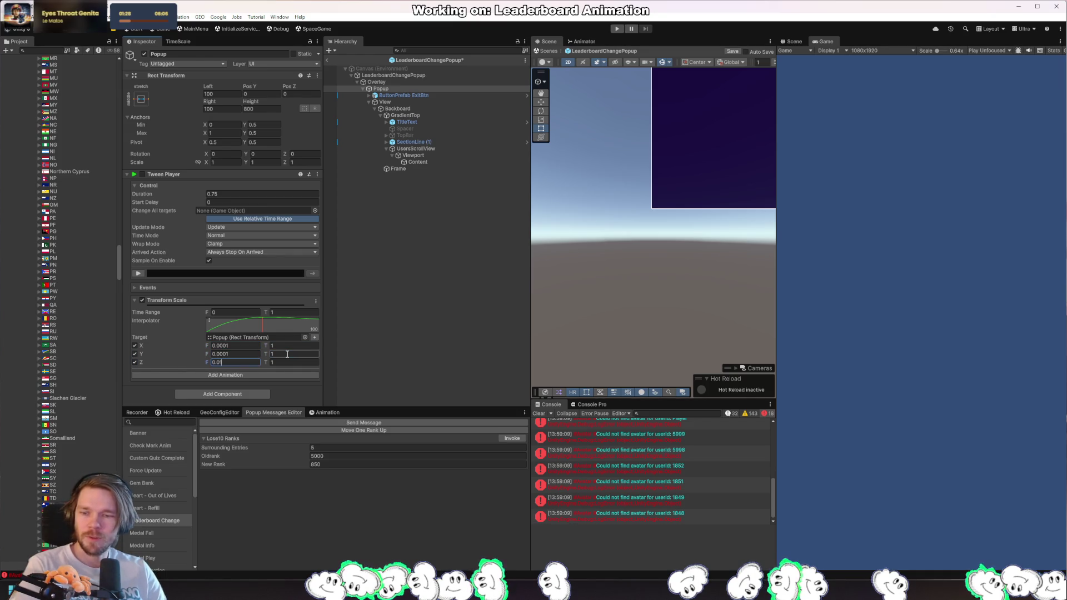
pyautogui.write('0')
pyautogui.press('Return')
pyautogui.hotkey('shift', 'Tab')
pyautogui.hotkey('shift', 'Tab')
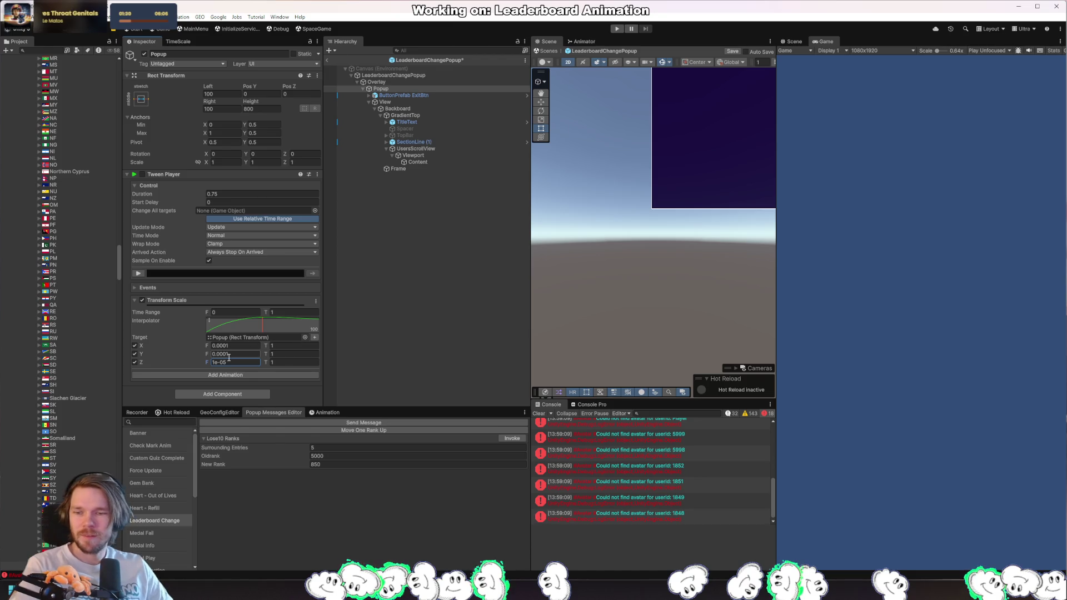
pyautogui.write('0')
pyautogui.press('Return')
pyautogui.hotkey('shift', 'Tab')
pyautogui.hotkey('shift', 'Tab')
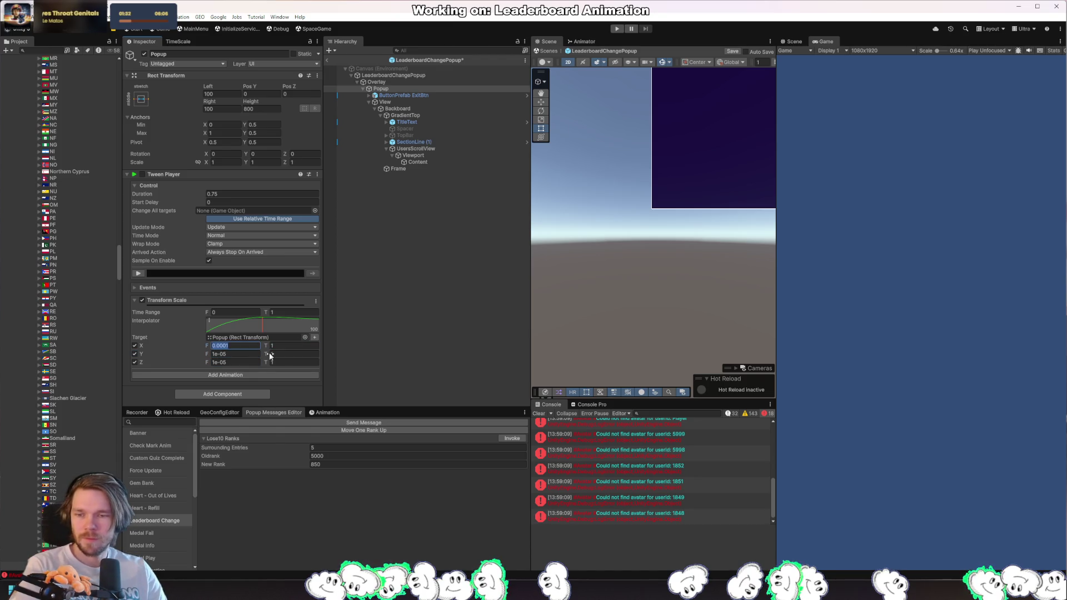
pyautogui.write('1e-0')
pyautogui.press('Return')
pyautogui.hotkey('ctrl', 's')
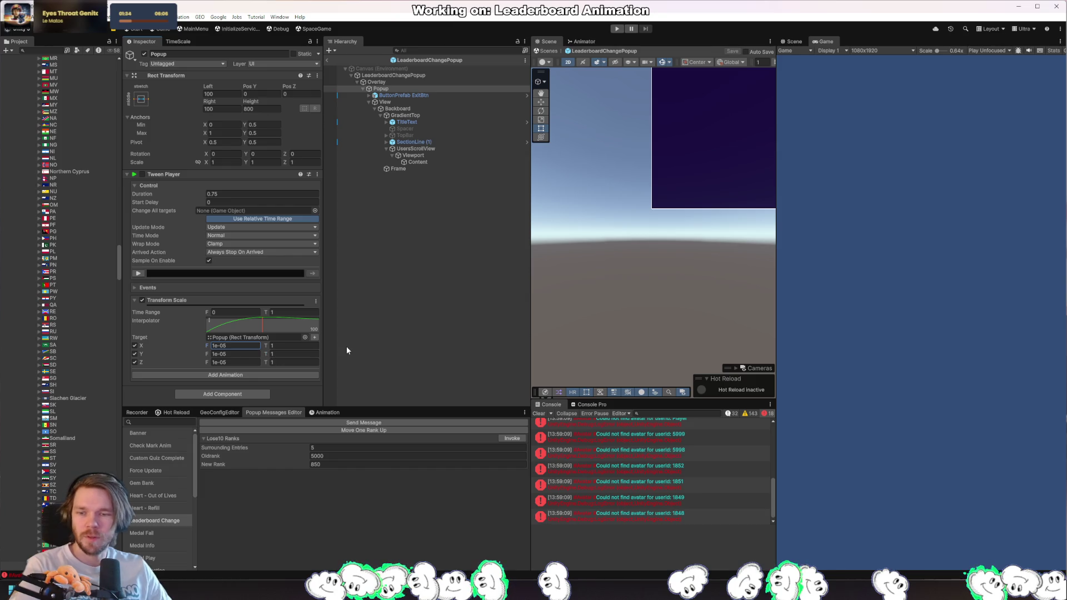
pyautogui.click(616, 30)
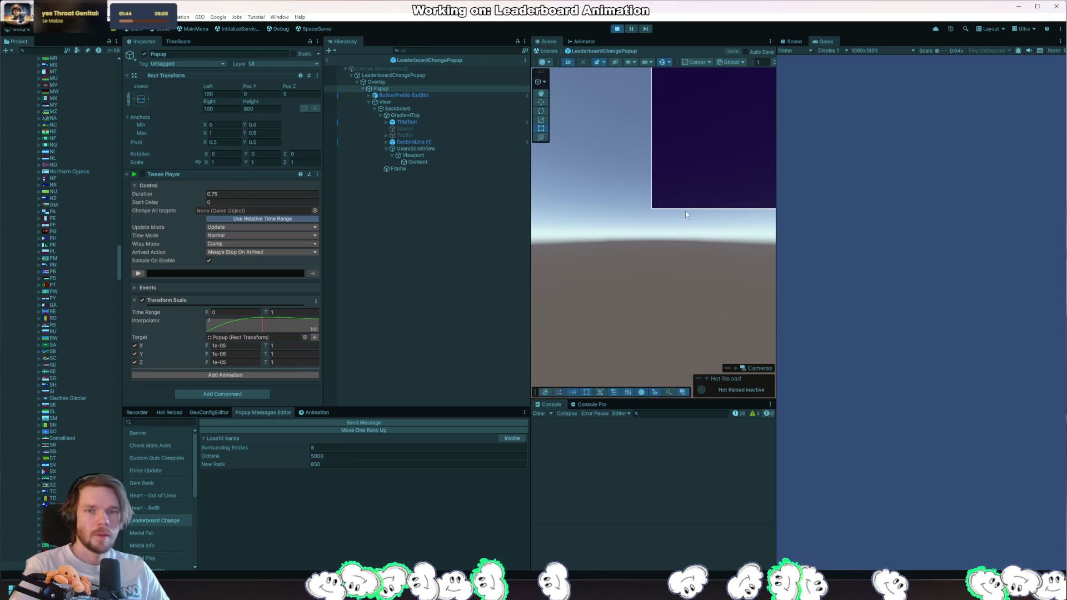
# Step: Trigger the Leaderboard Change popup several times to preview its scale-in animation
pyautogui.click(511, 438)
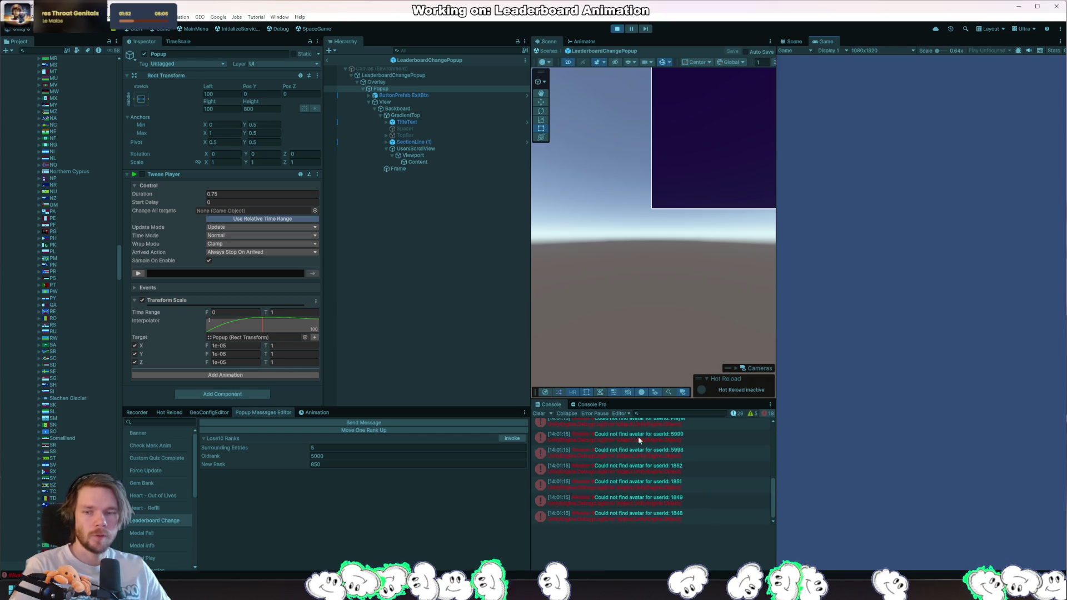
pyautogui.click(512, 439)
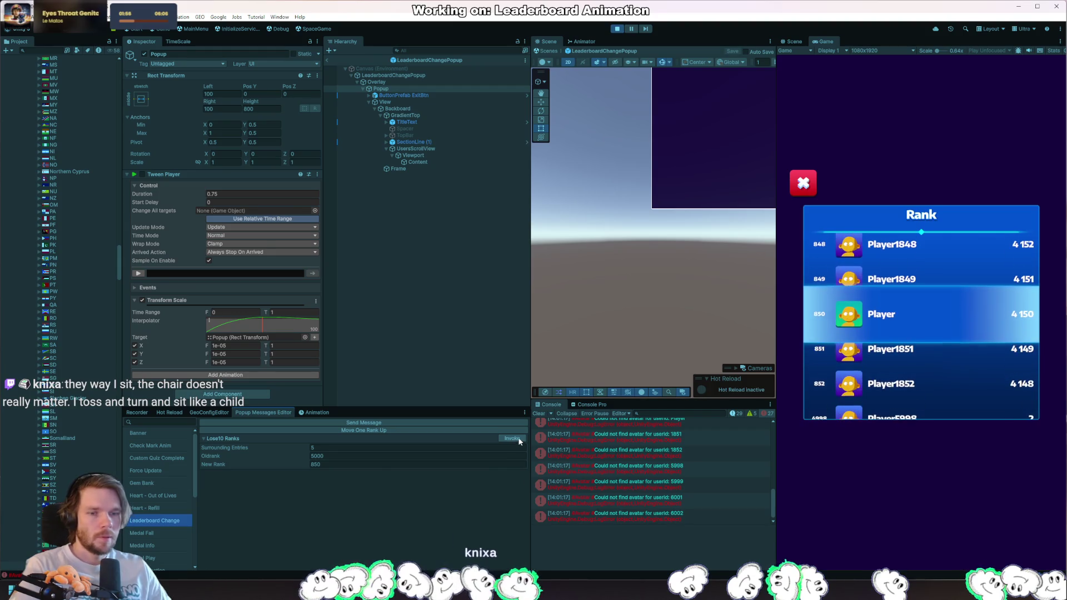
pyautogui.click(947, 458)
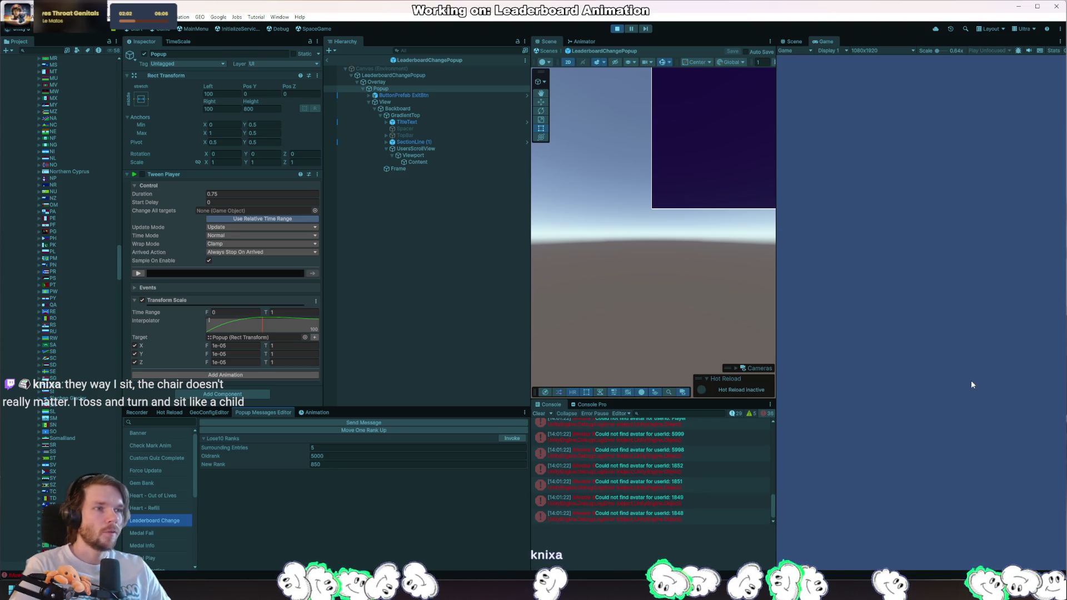
pyautogui.scroll(3, 661, 278)
pyautogui.scroll(-2, 670, 252)
pyautogui.scroll(3, 753, 133)
pyautogui.scroll(-2, 669, 248)
pyautogui.scroll(4, 700, 167)
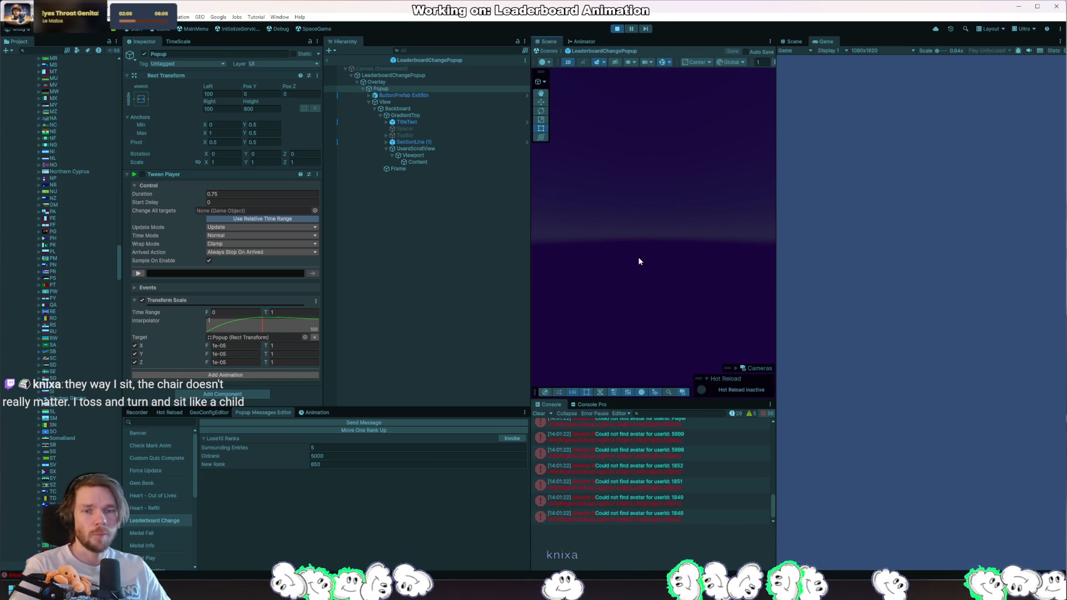
pyautogui.scroll(-2, 639, 261)
# Step: Delete the popup's ButtonPrefab ExitBtn and stop play mode
pyautogui.click(604, 179)
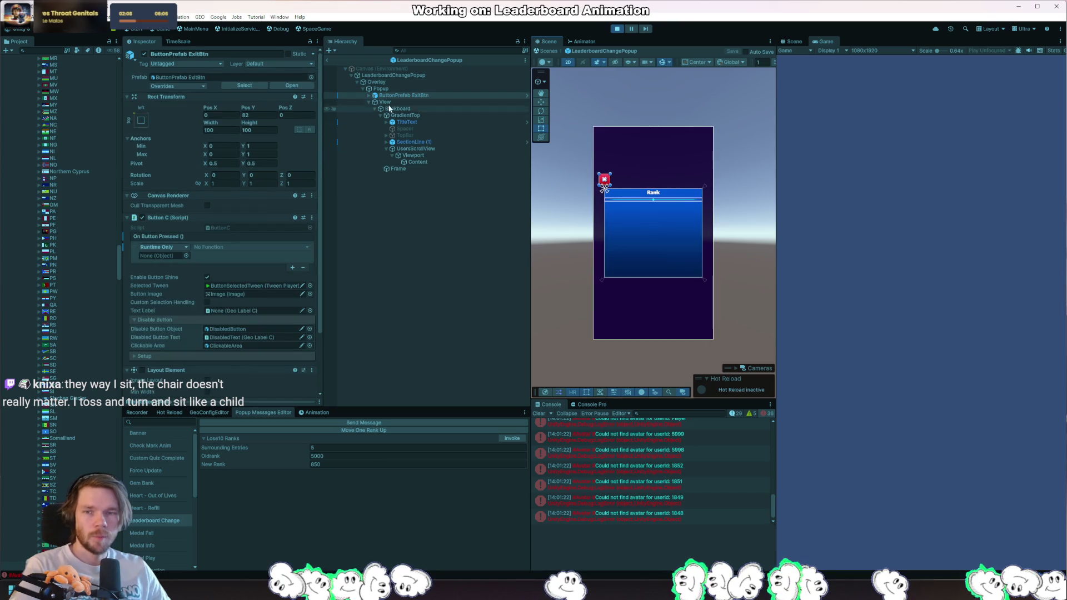
pyautogui.click(429, 96)
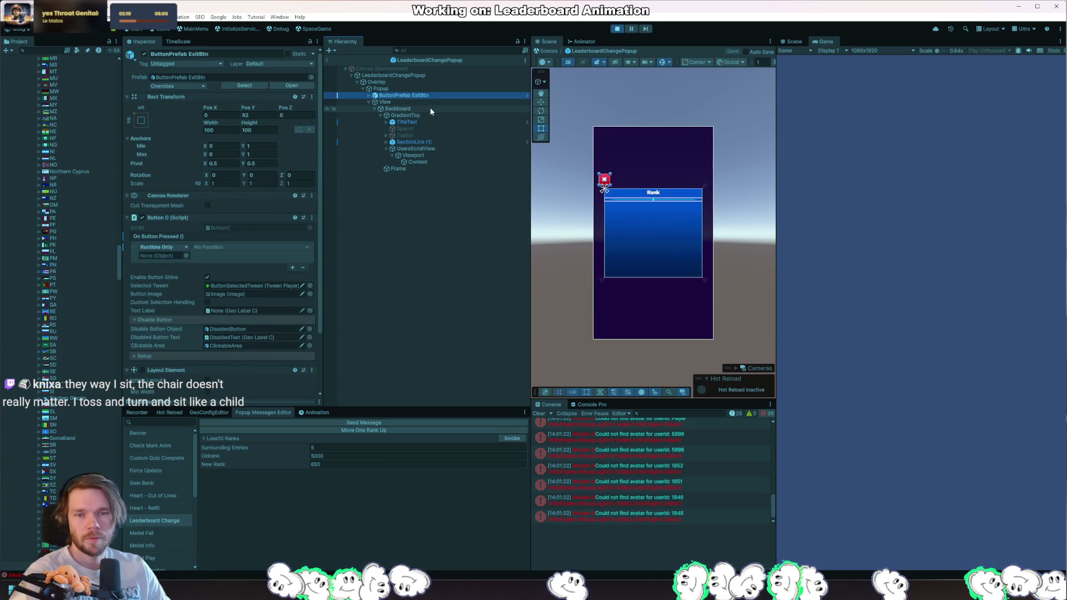
pyautogui.press('Delete')
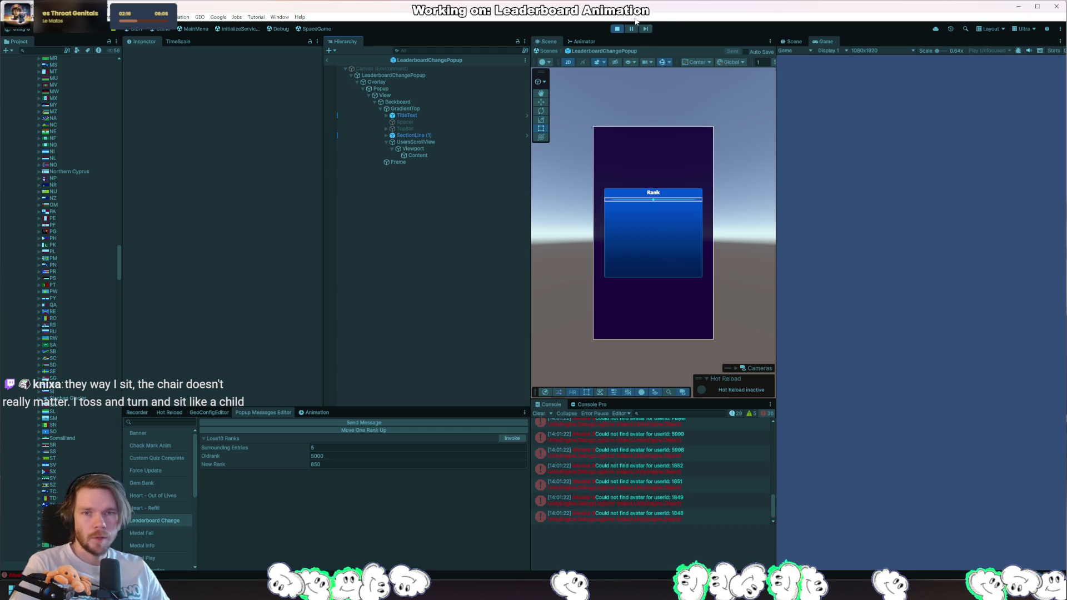
pyautogui.click(621, 30)
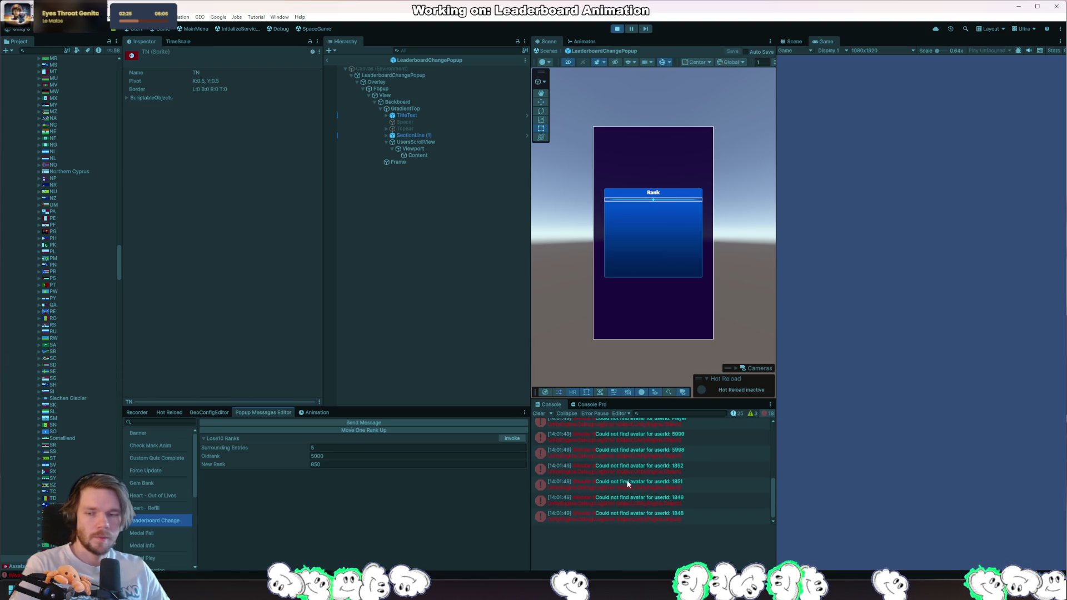
# Step: Load the Start scene without saving and restart play mode from it
pyautogui.click(617, 30)
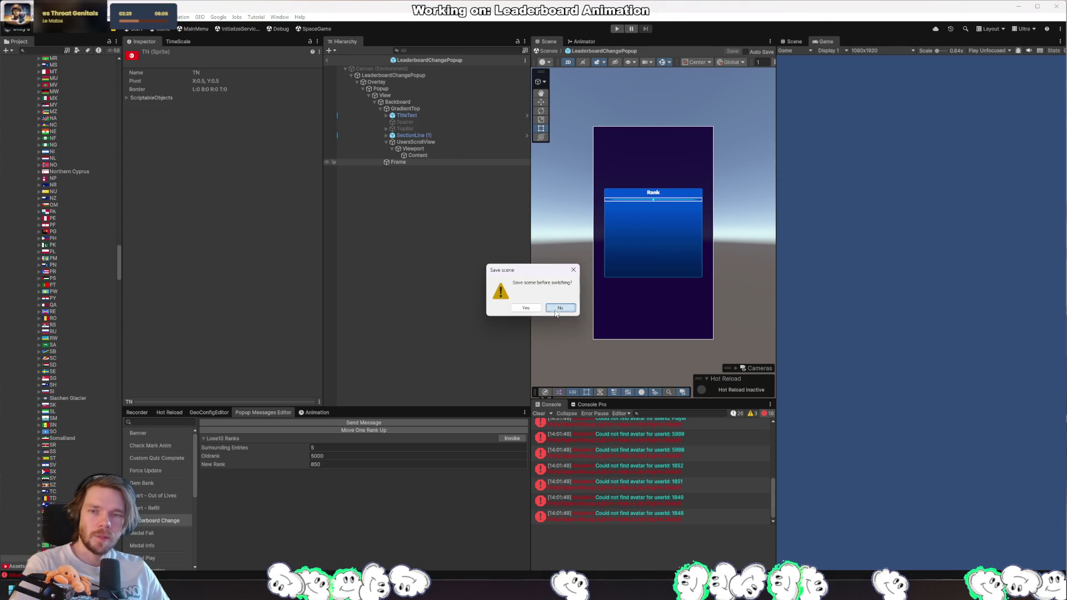
pyautogui.click(555, 309)
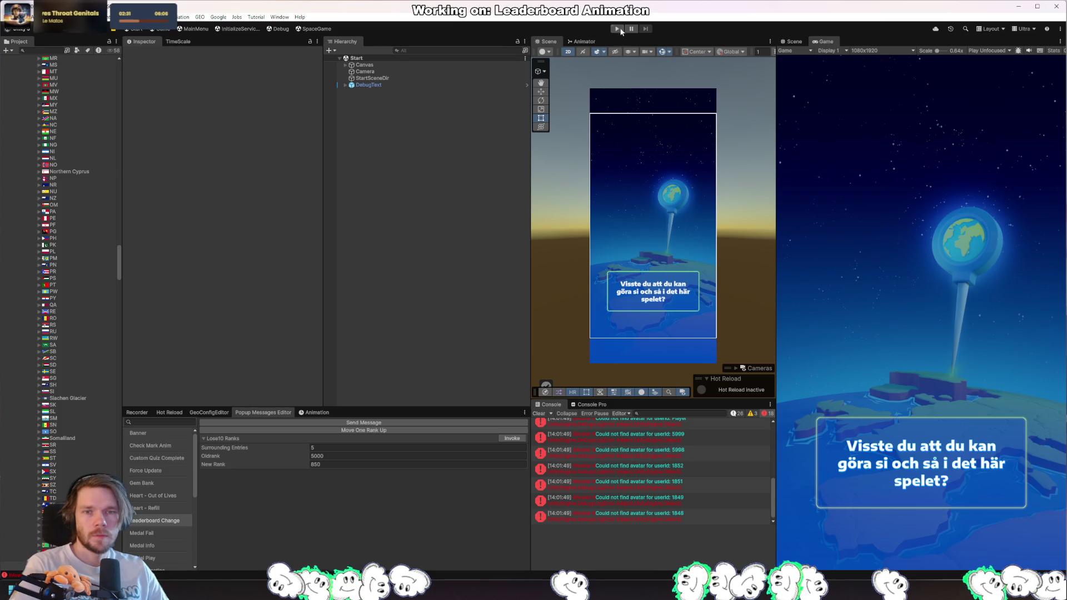
pyautogui.click(618, 29)
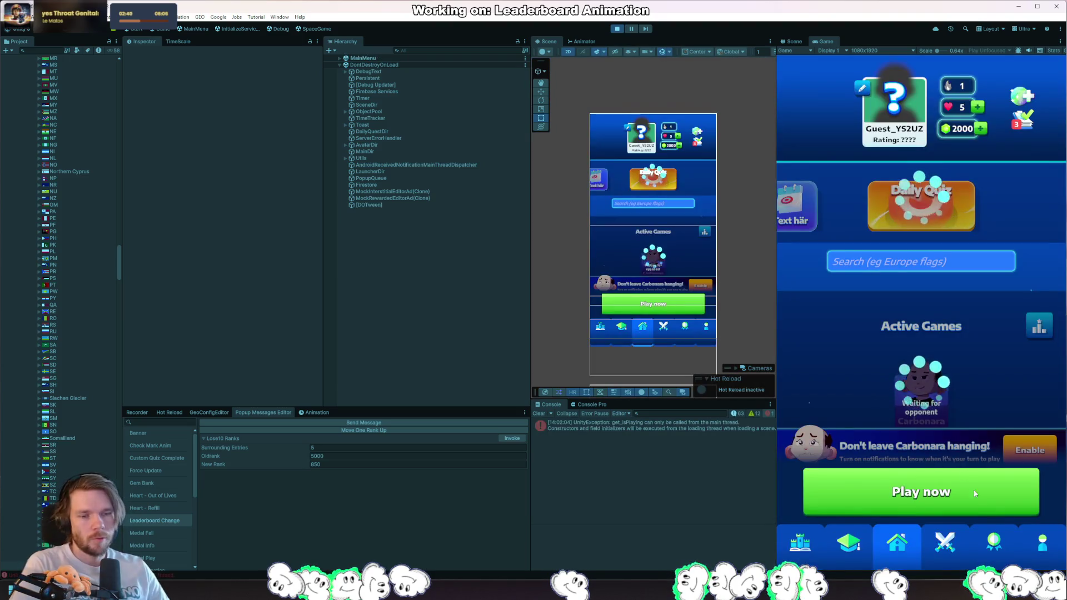
# Step: Quick-play an Asia Easy round against the recent opponent, then stop play mode
pyautogui.click(938, 500)
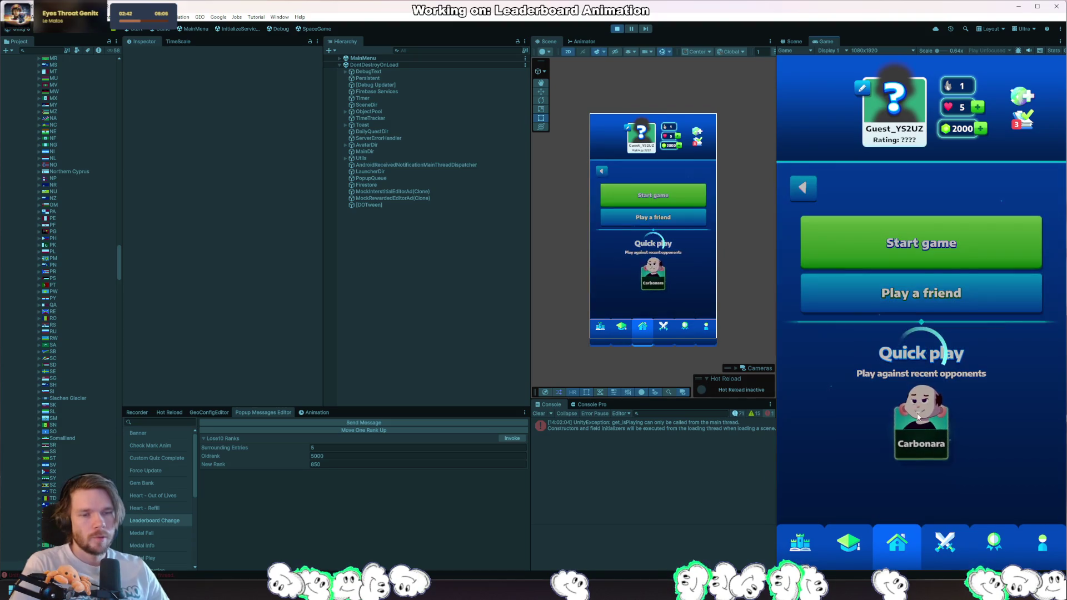
pyautogui.click(917, 415)
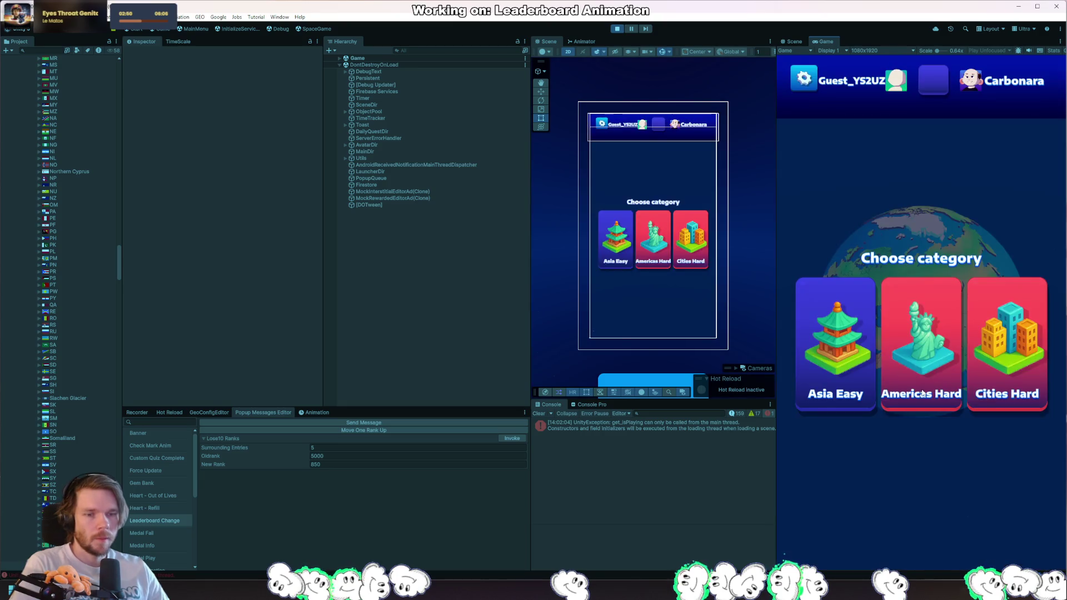
pyautogui.click(848, 365)
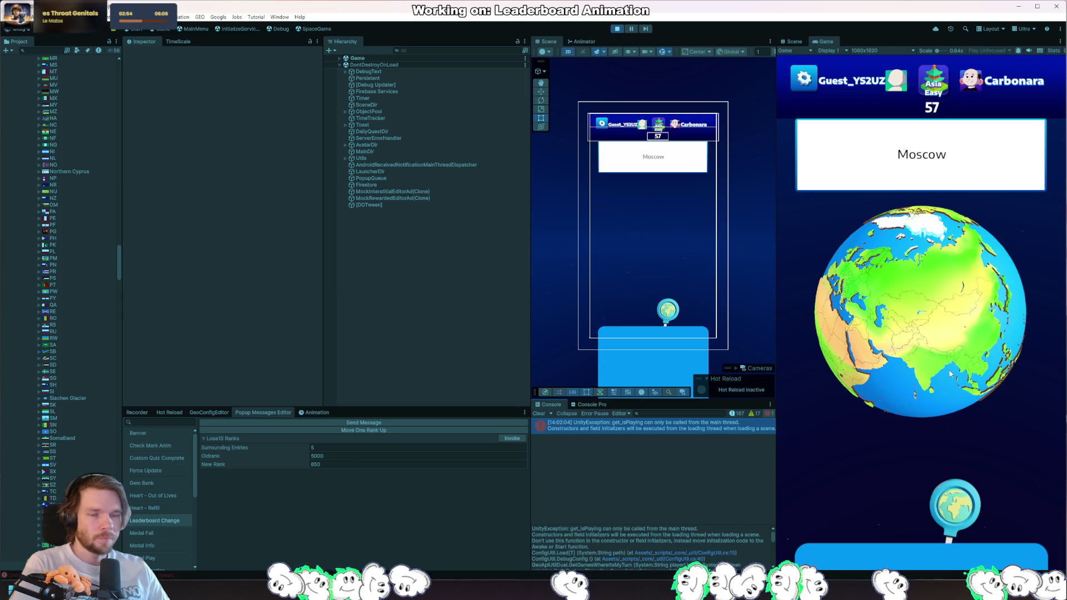
pyautogui.click(617, 29)
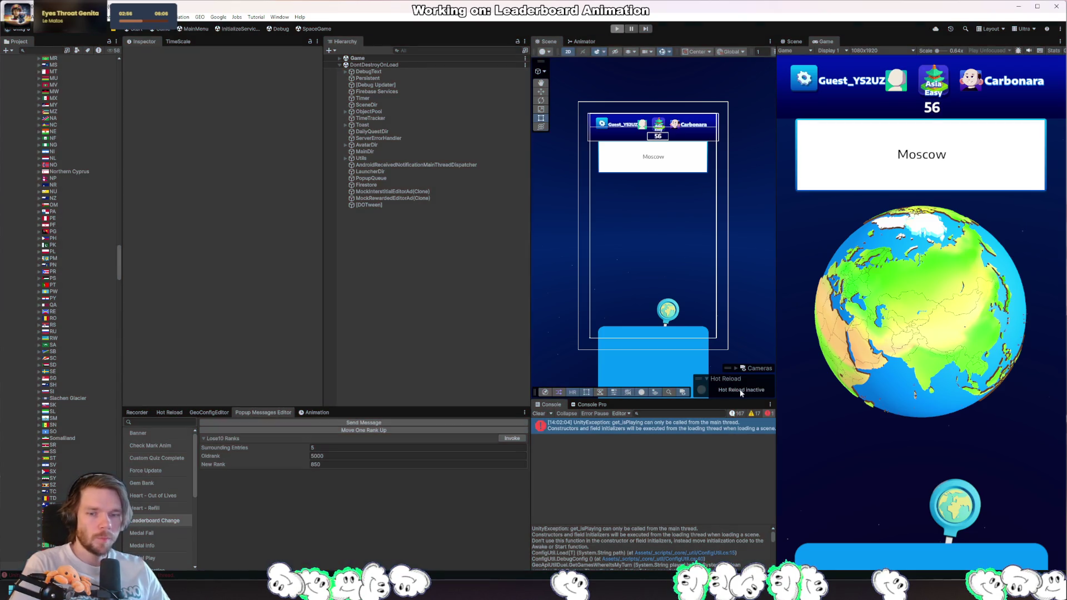
pyautogui.click(721, 554)
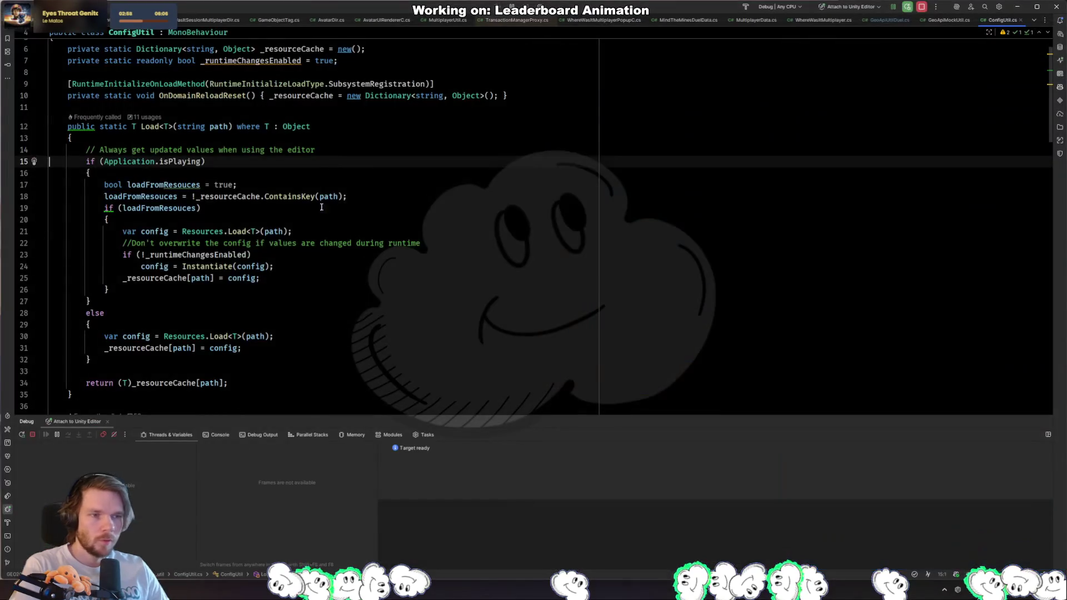
# Step: In GeoApiUtilDuel.cs, wrap the GetGamesWhereItsMyTurn mock with SwitchToMainThread before and SwitchToThreadPool after
pyautogui.scroll(-8, 534, 222)
pyautogui.click(49, 184)
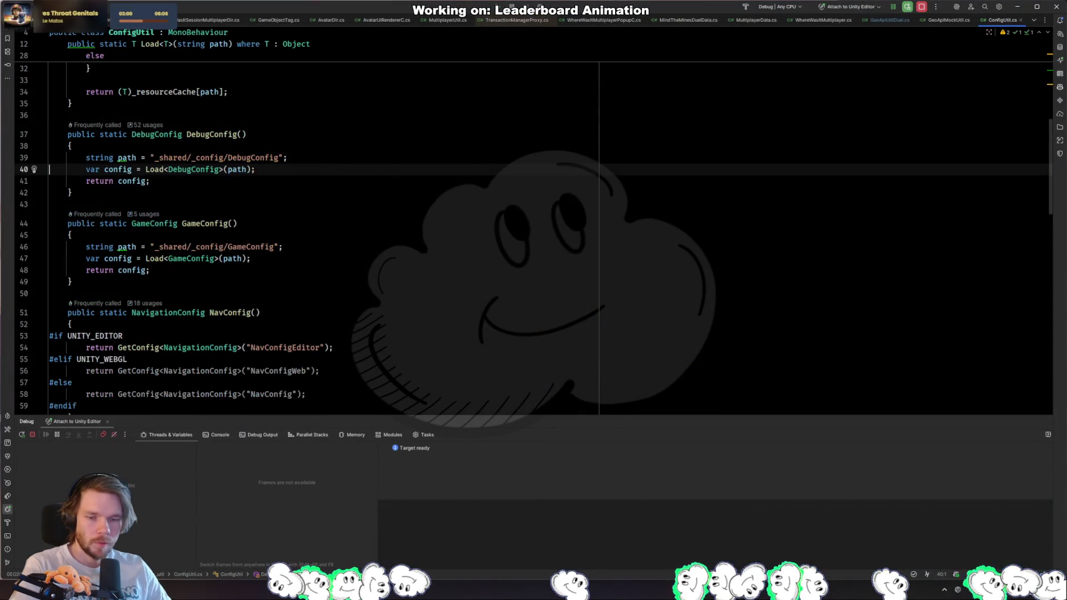
pyautogui.hotkey('ctrl', 'alt', 'Left')
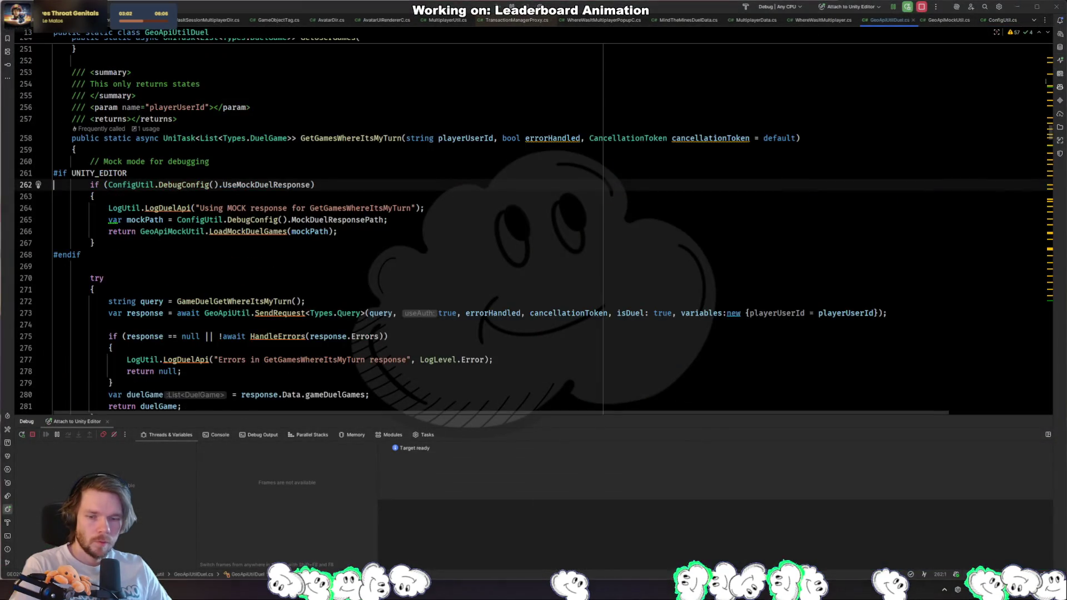
pyautogui.click(287, 165)
pyautogui.press('Return')
pyautogui.write('await UniTask.SwitchToMainThread();')
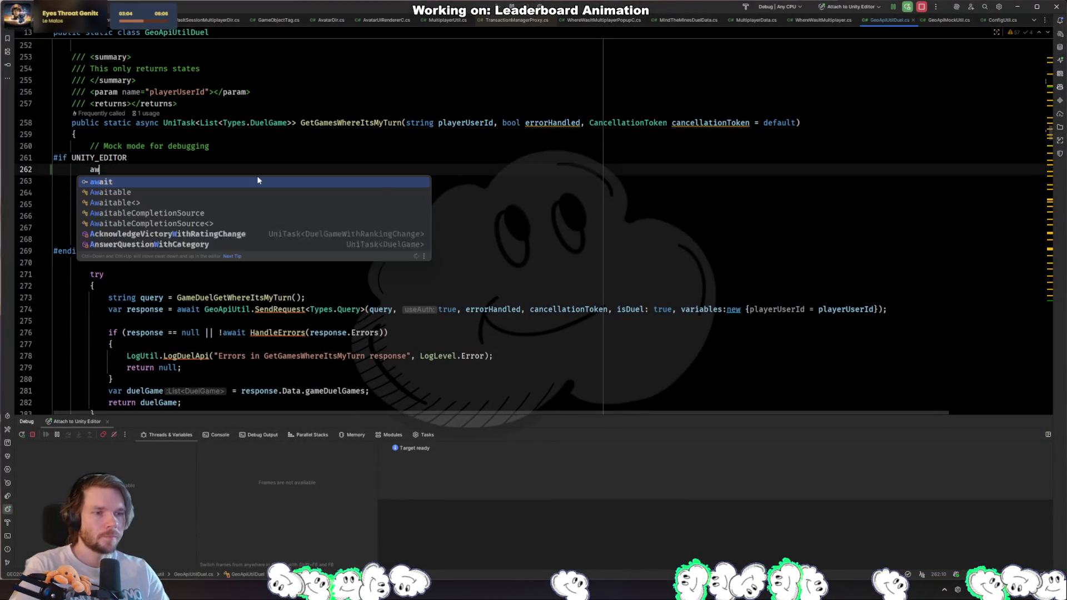
pyautogui.press('Down')
pyautogui.press('Down')
pyautogui.press('Down')
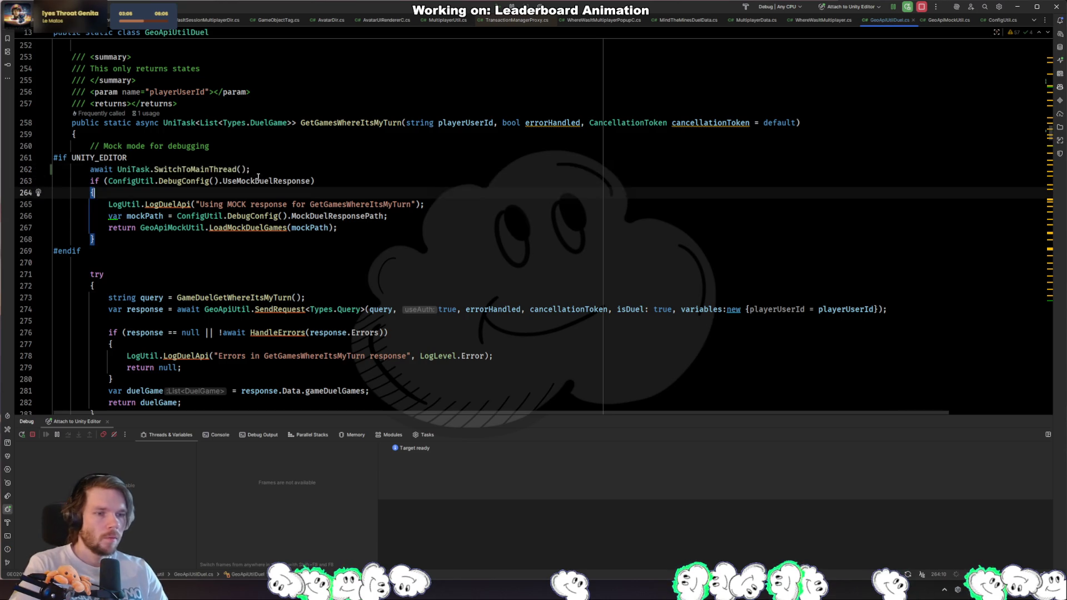
pyautogui.press('Return')
pyautogui.press('Tab')
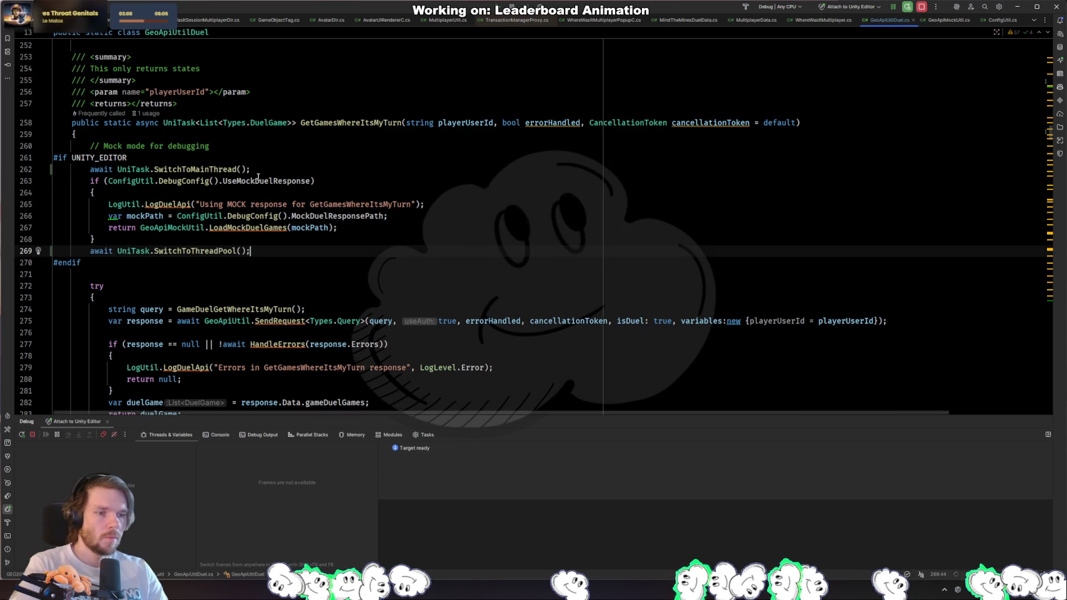
pyautogui.hotkey('alt', 'Tab')
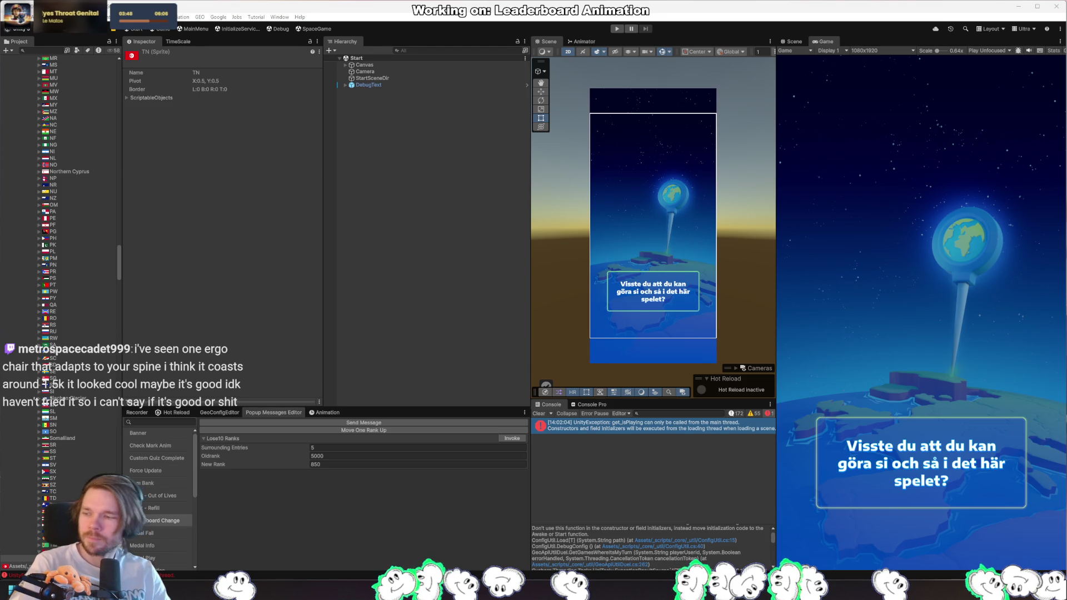
# Step: Play the Carbonara duel through to the category pick; it ends in a NullReferenceException
pyautogui.click(622, 28)
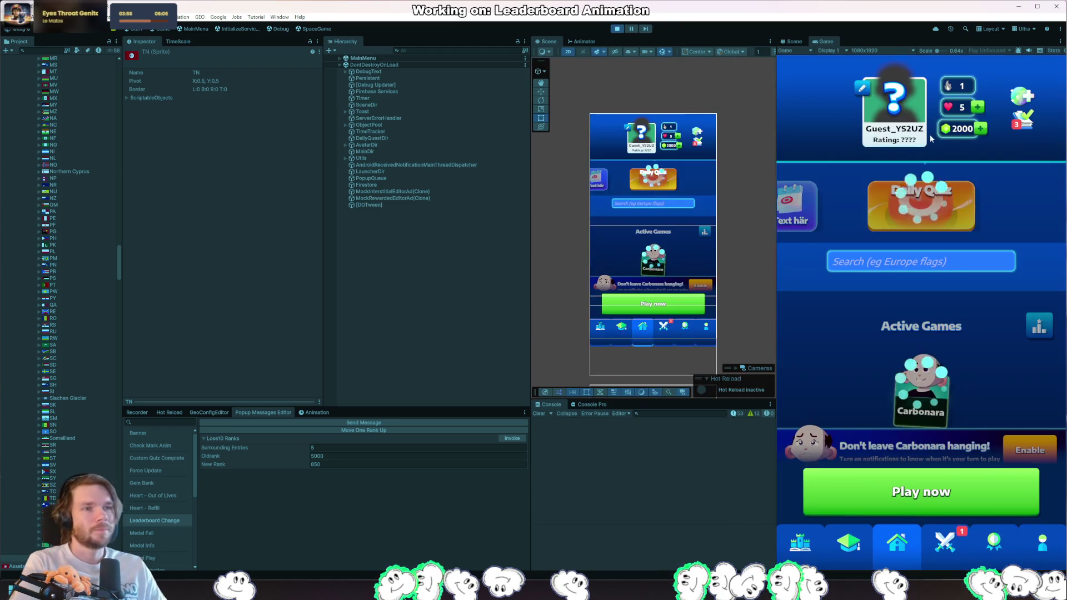
pyautogui.click(931, 391)
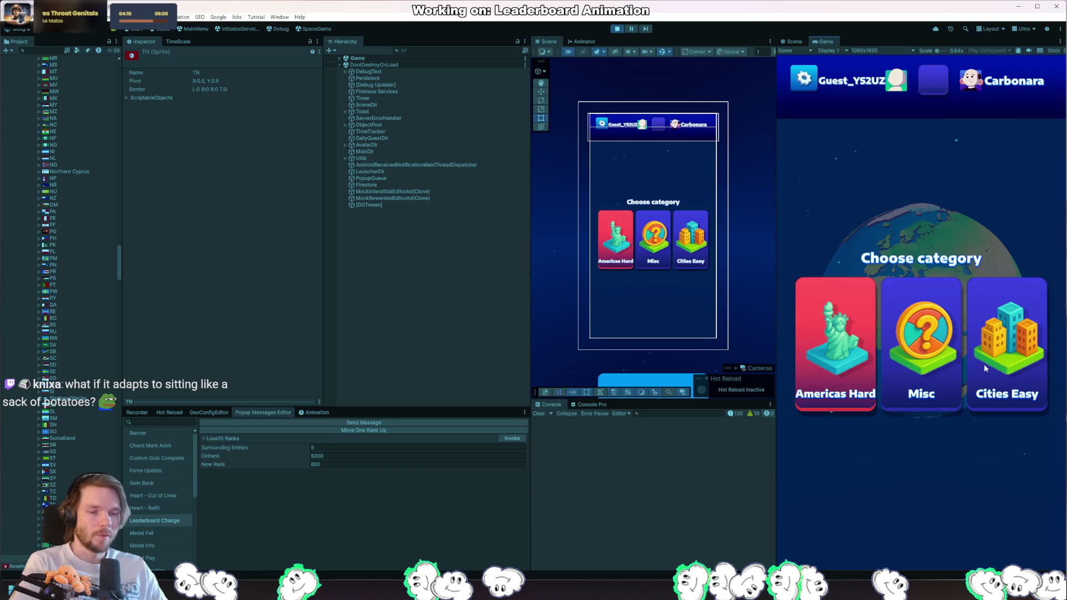
pyautogui.click(918, 359)
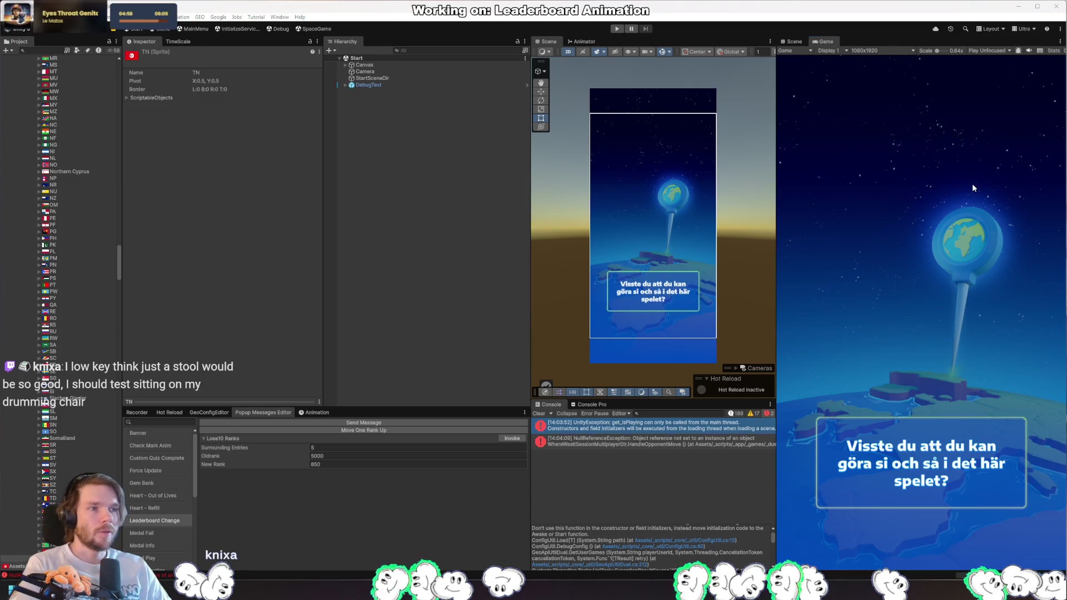
# Step: Restart play mode, dismiss the streak popup and reopen the Carbonara game
pyautogui.click(617, 29)
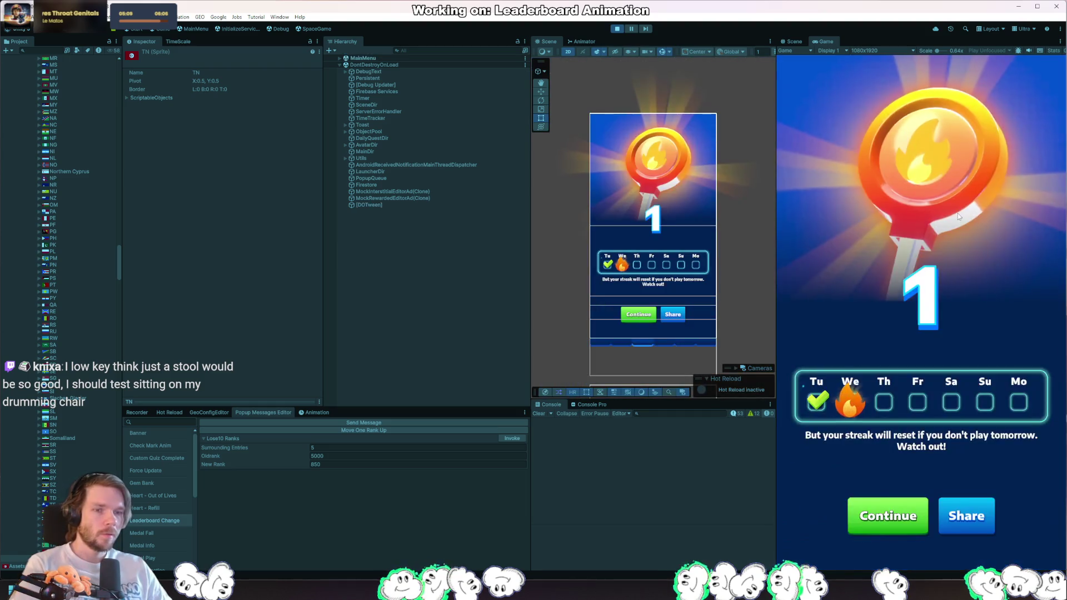
pyautogui.click(926, 498)
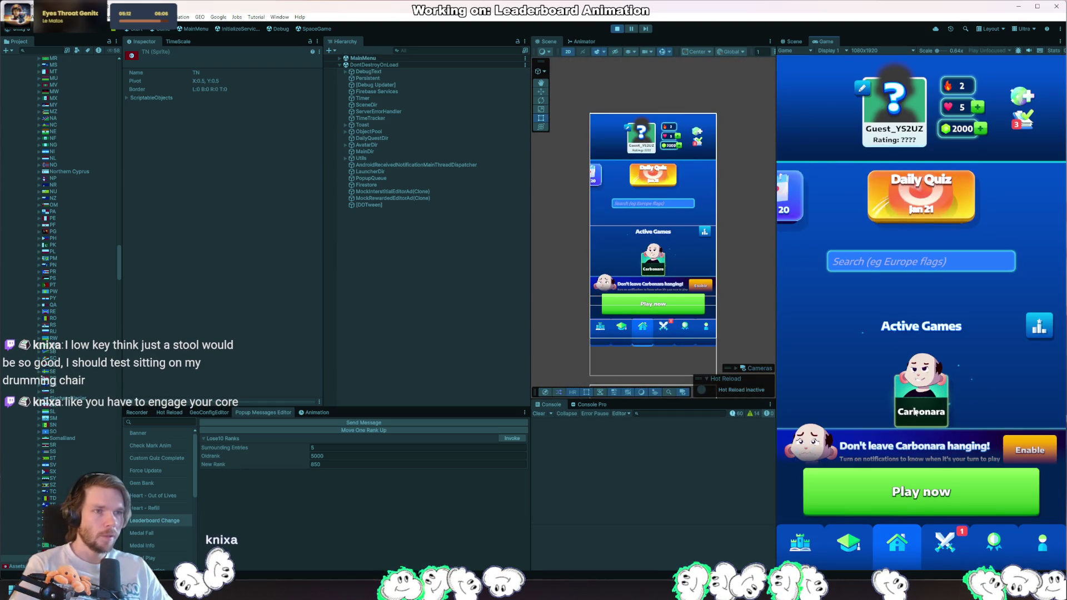
pyautogui.click(926, 497)
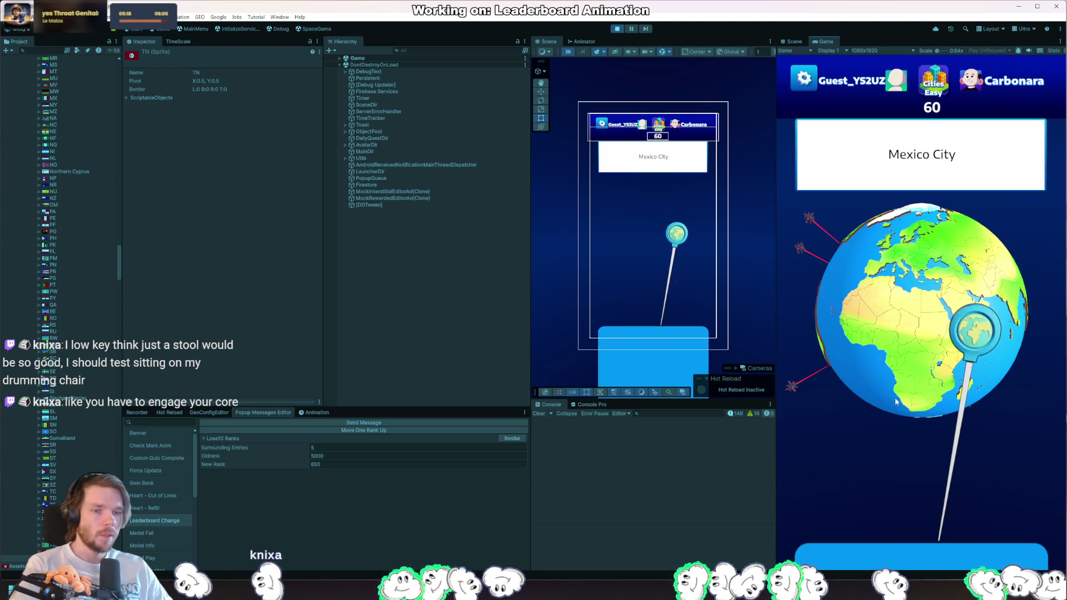
# Step: Answer the Mexico City question by placing the pin on Mexico, surviving at 105 km
pyautogui.moveTo(909, 359); pyautogui.dragTo(933, 309)
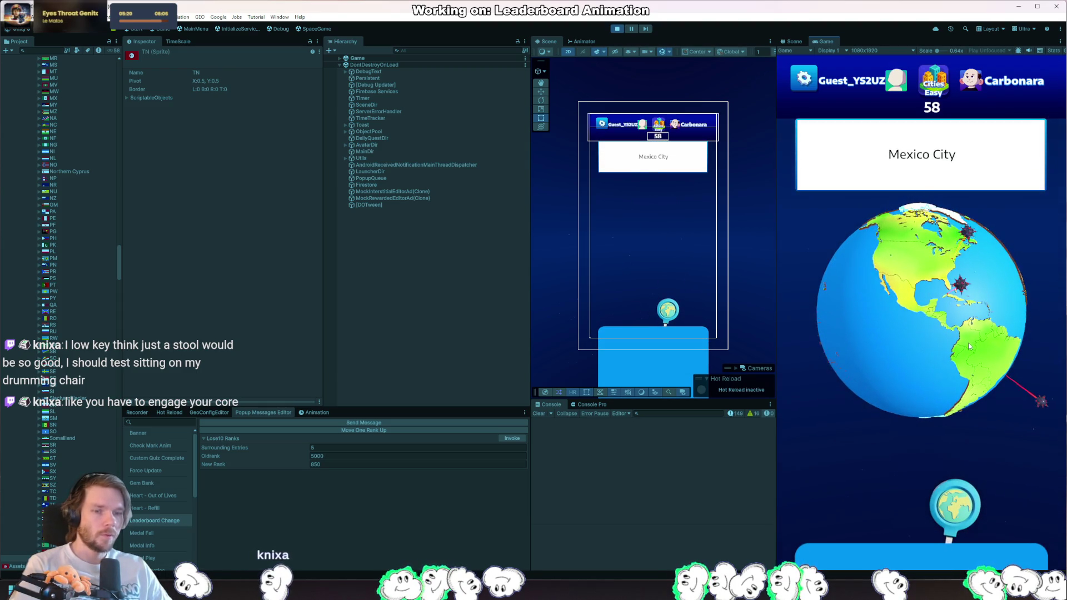
pyautogui.scroll(5, 933, 309)
pyautogui.scroll(5, 903, 302)
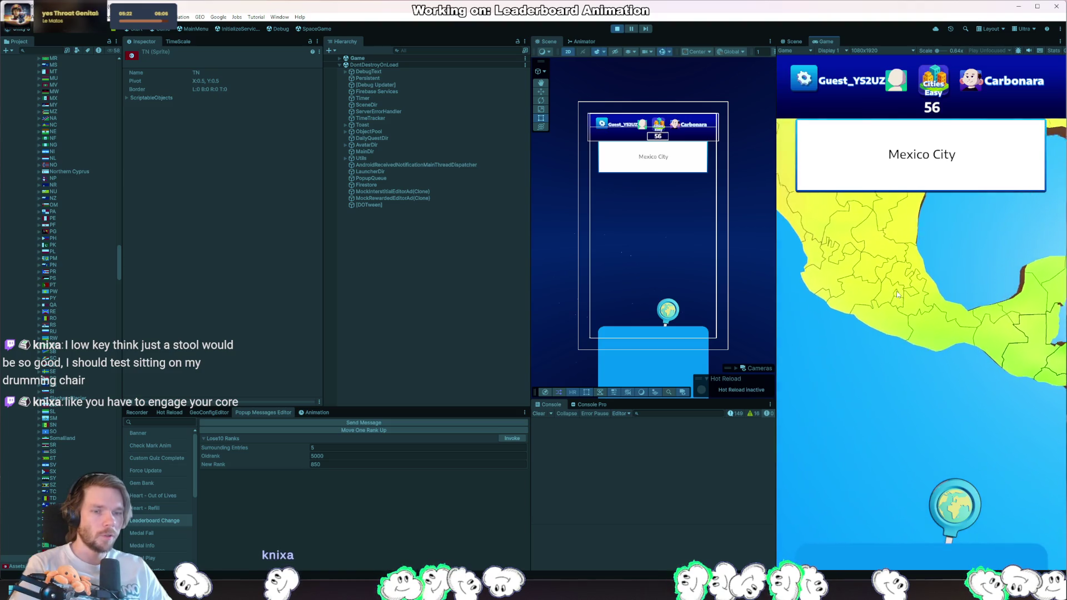
pyautogui.moveTo(946, 490); pyautogui.dragTo(937, 388)
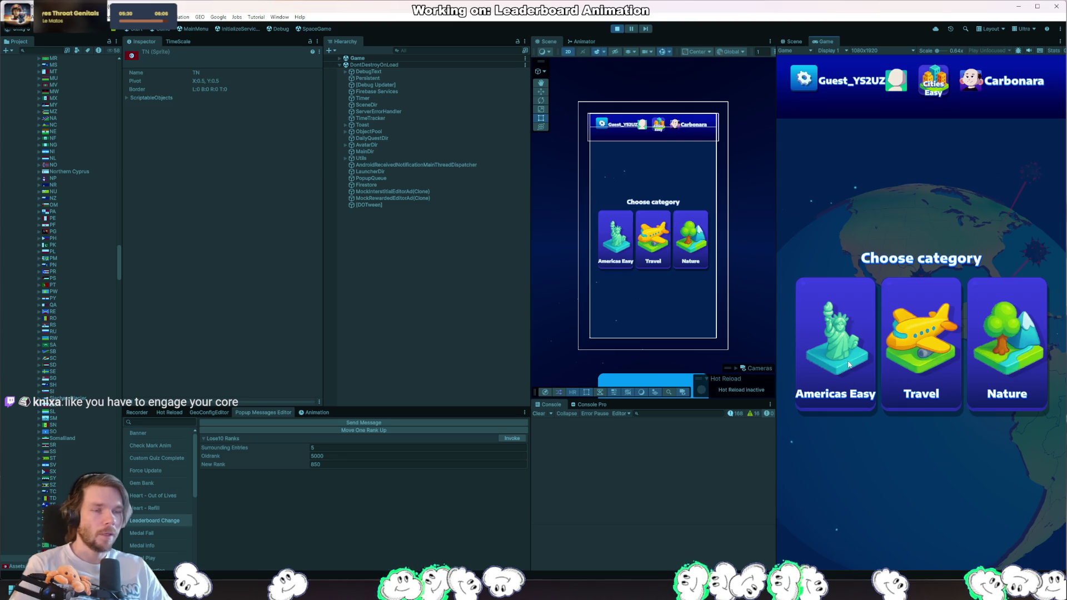
# Step: Answer the Americas Easy Montréal round at 740 km, then watch Carbonara's Brasília mine
pyautogui.click(848, 364)
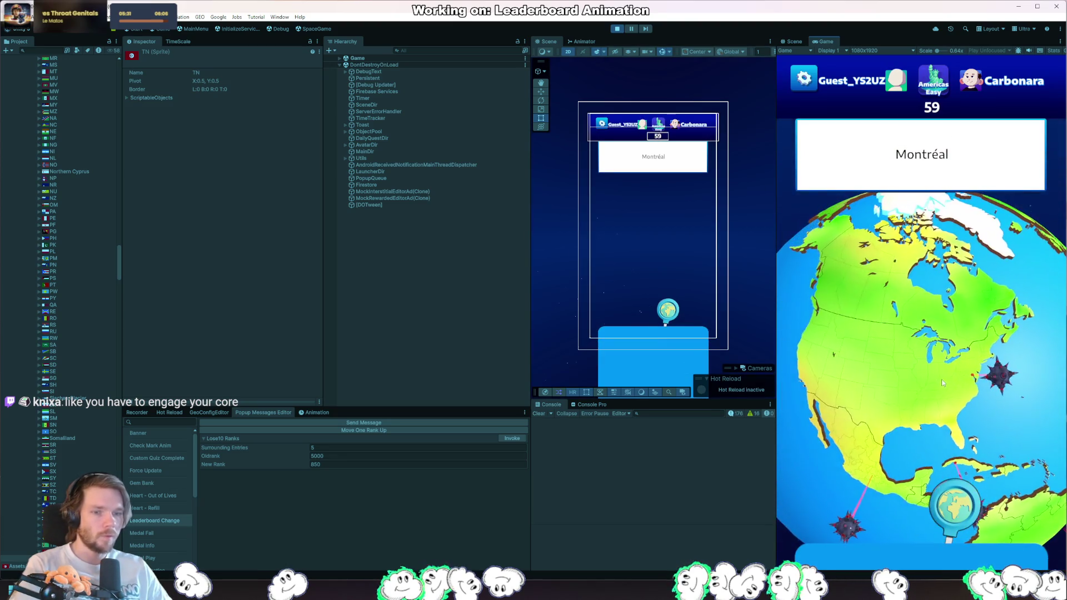
pyautogui.scroll(3, 952, 388)
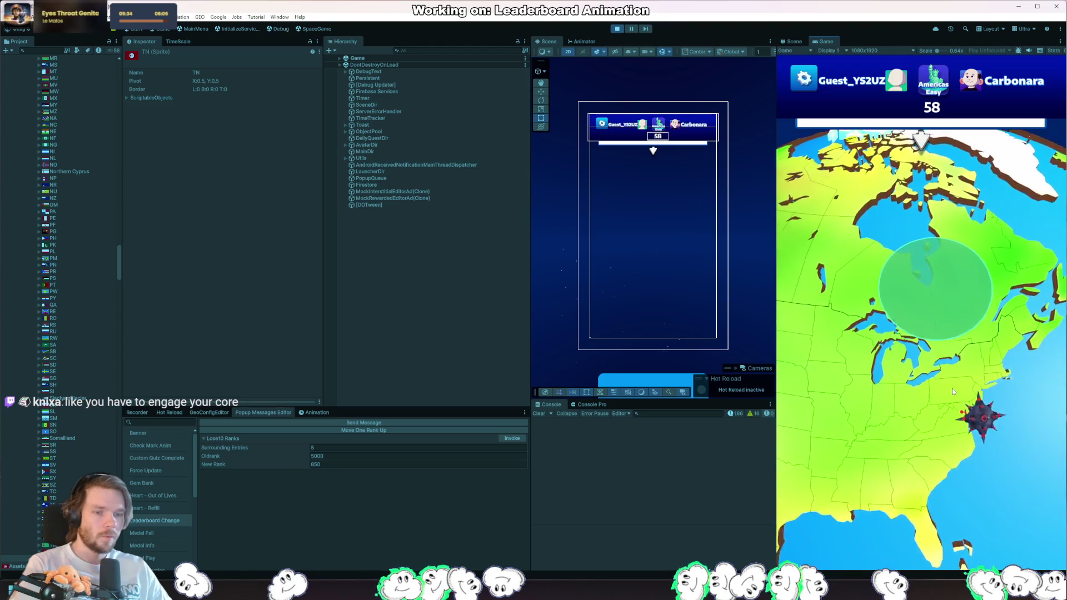
pyautogui.click(952, 388)
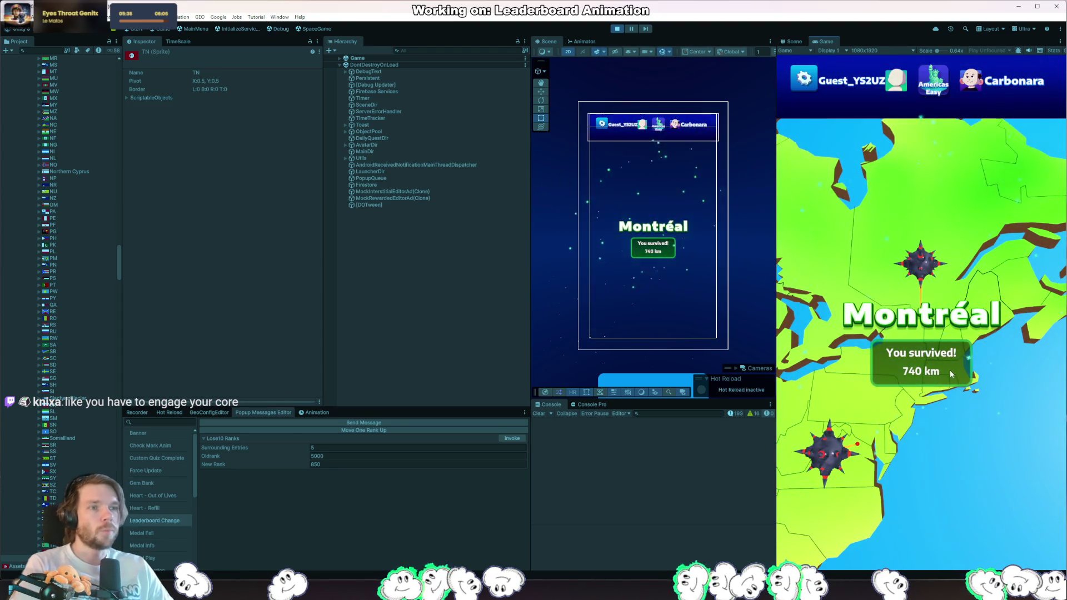
pyautogui.click(973, 466)
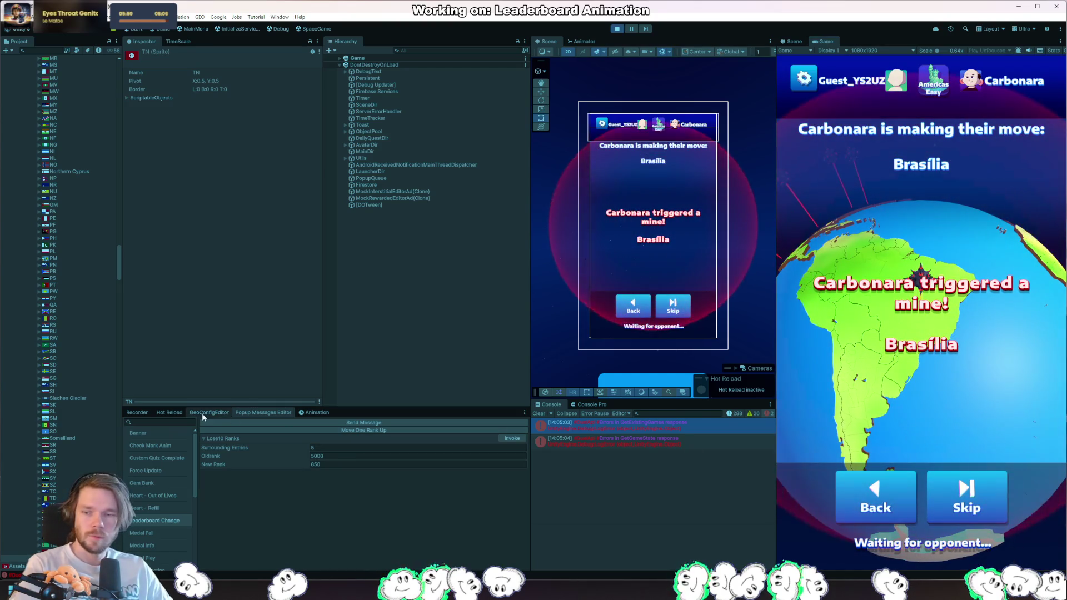
pyautogui.click(168, 413)
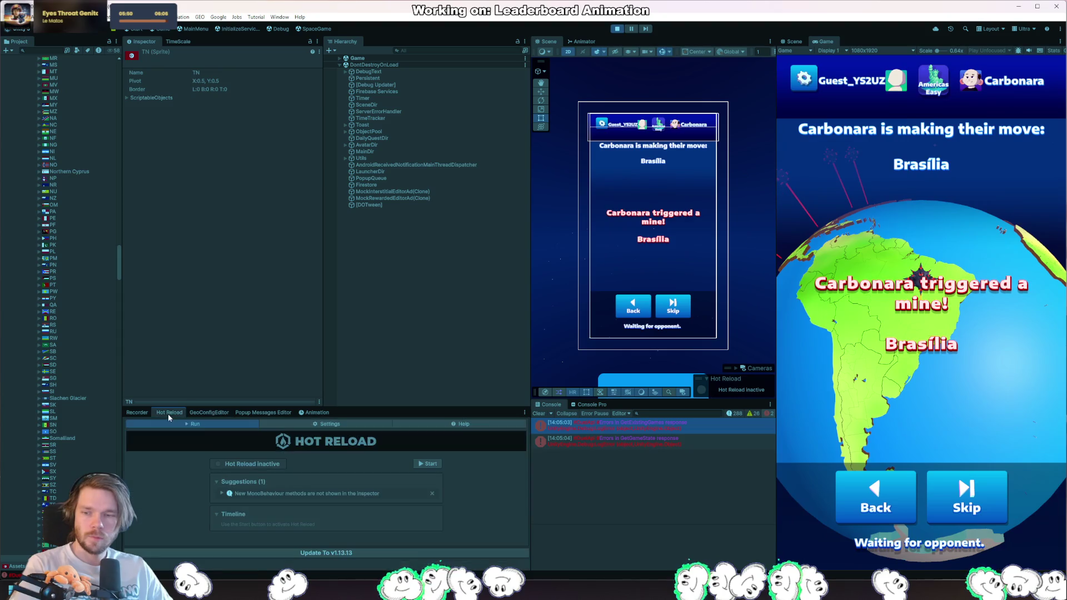
# Step: Record a Recorder clip of the duel's 'You win!' screen, then return to Rider
pyautogui.click(139, 413)
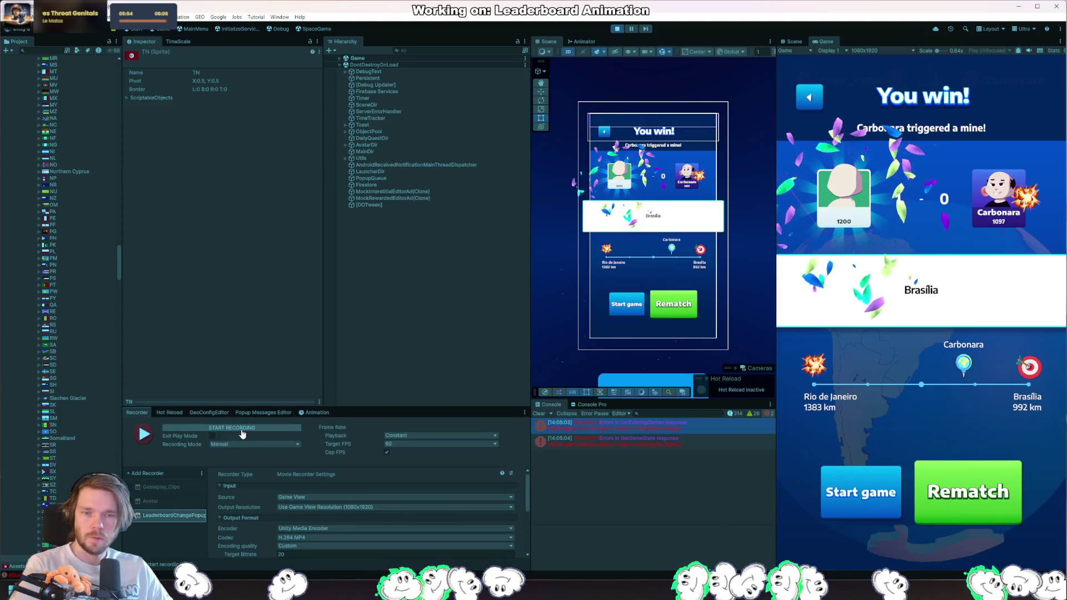
pyautogui.press('F10')
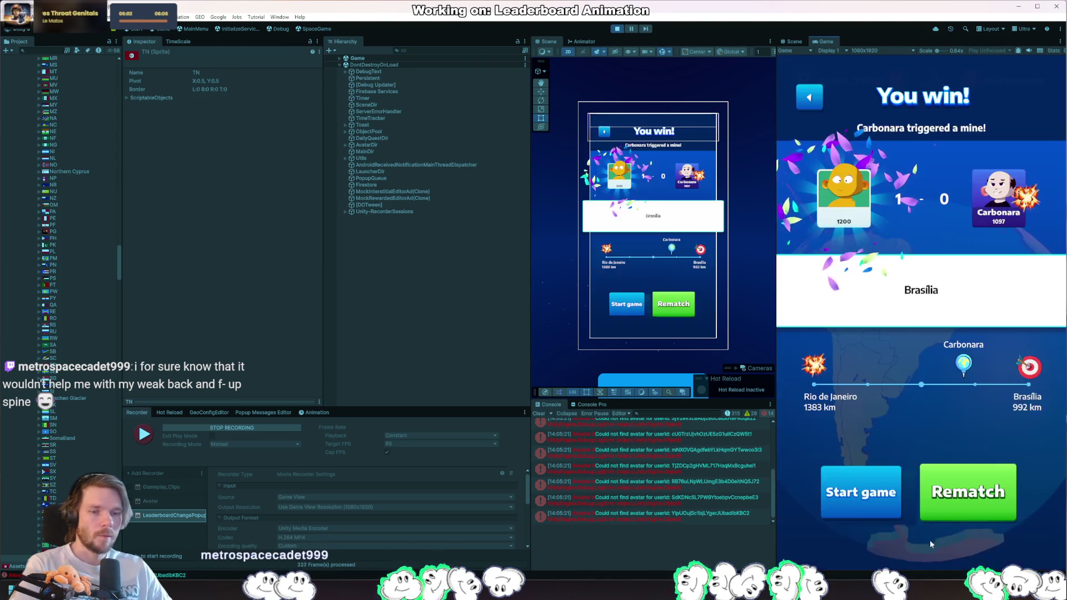
pyautogui.click(231, 427)
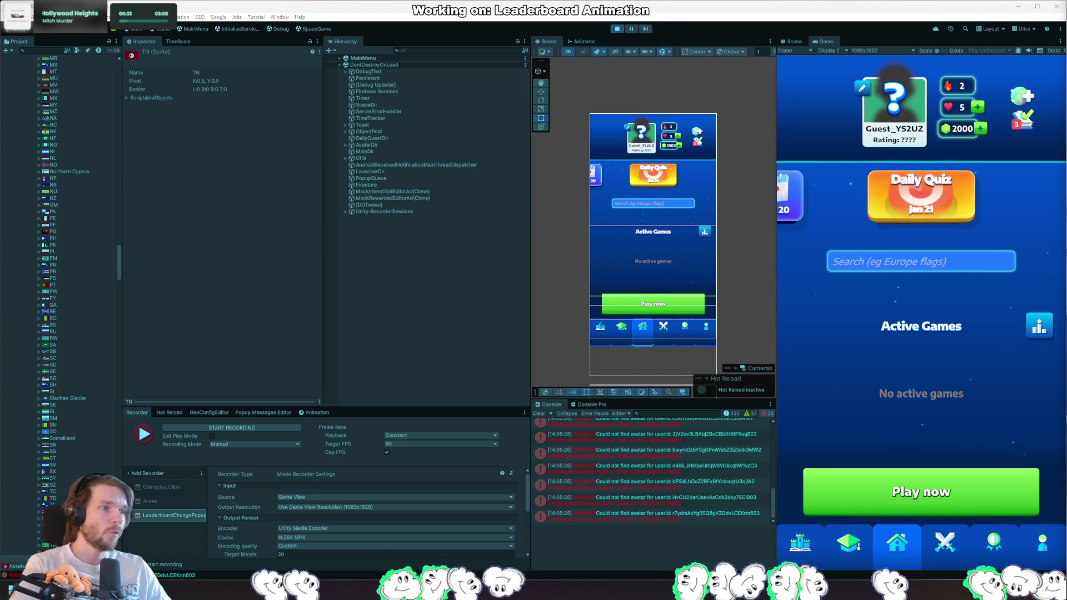
pyautogui.hotkey('alt', 'Tab')
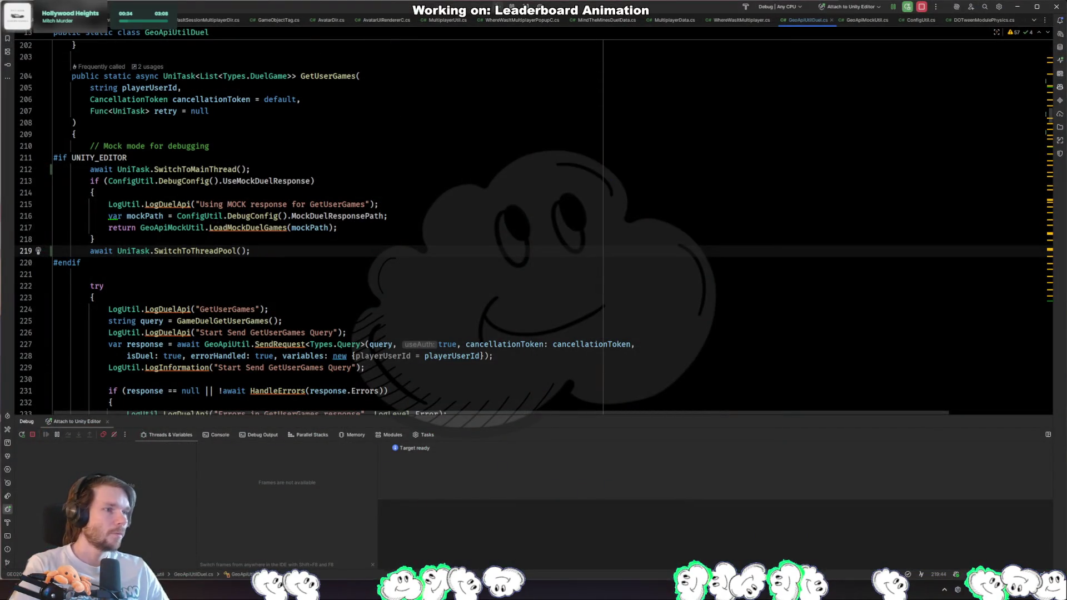
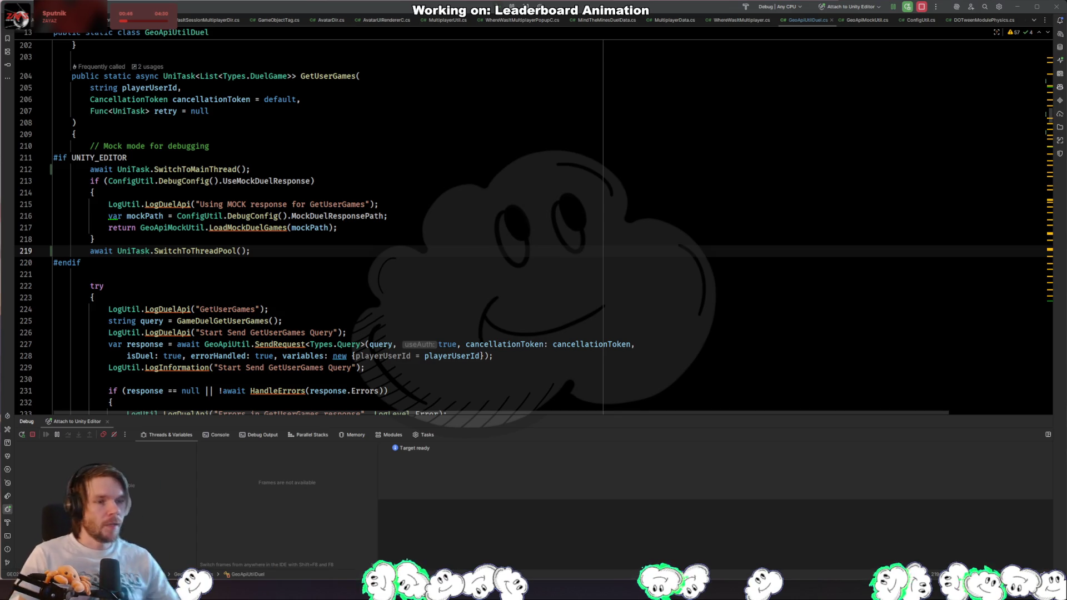
# Step: Read the GetUserGames mock-mode try block in GeoApiUtilDuel.cs, then bring Unity to the front
pyautogui.click(401, 283)
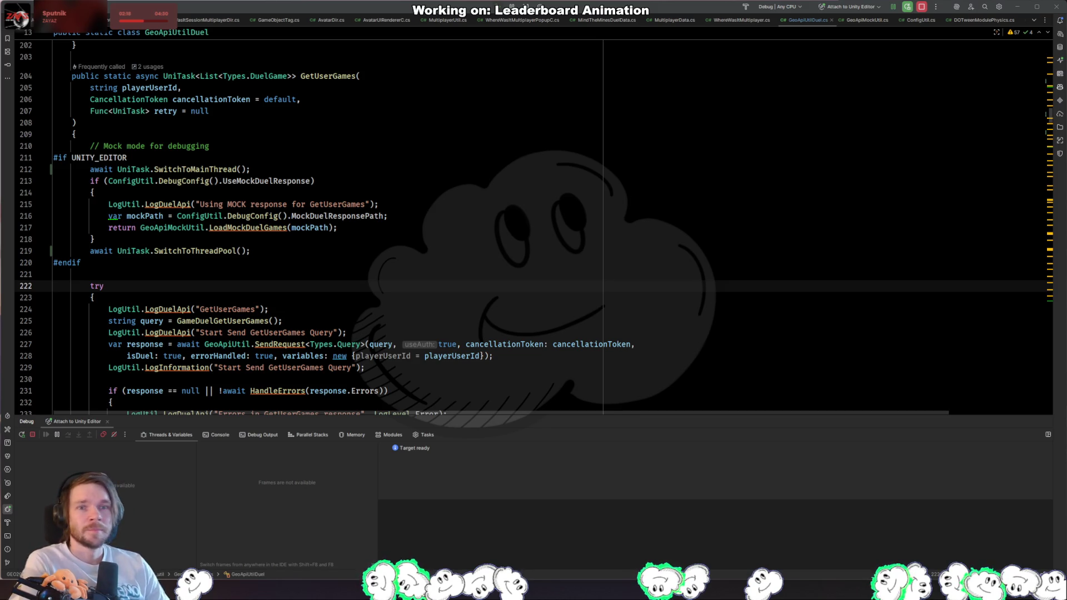
pyautogui.hotkey('alt', 'Tab')
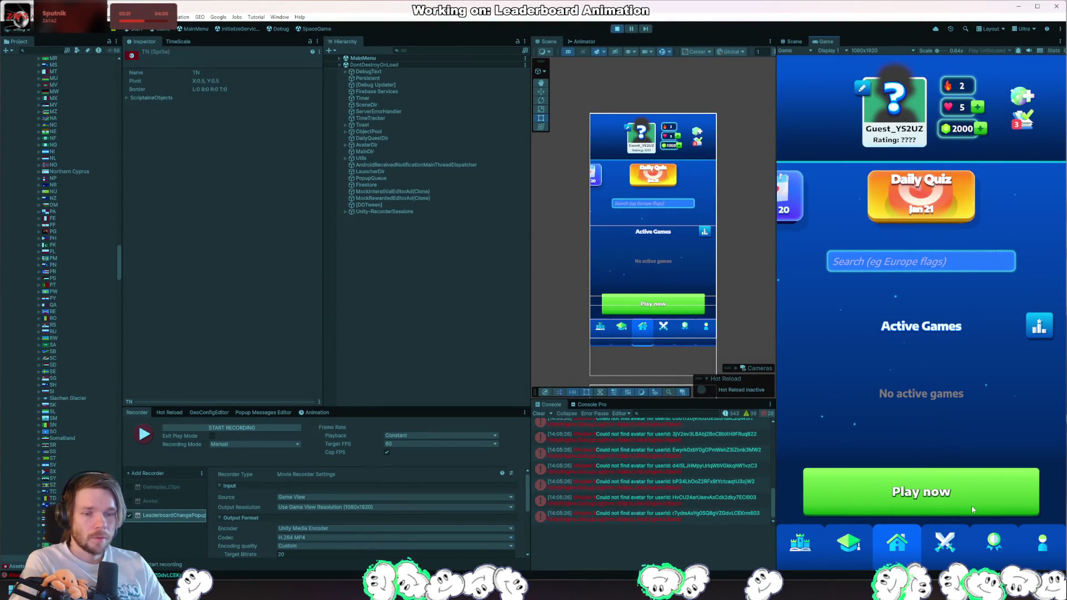
# Step: Start a duel against an opponent in the Americas Easy category and advance to the next game
pyautogui.click(951, 490)
pyautogui.click(916, 414)
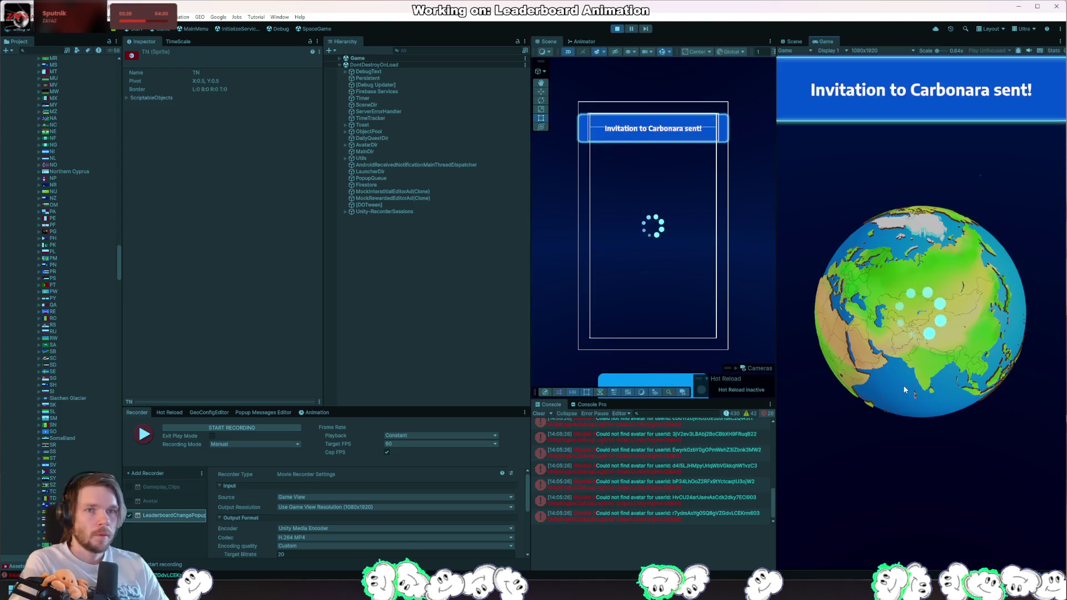
pyautogui.click(925, 405)
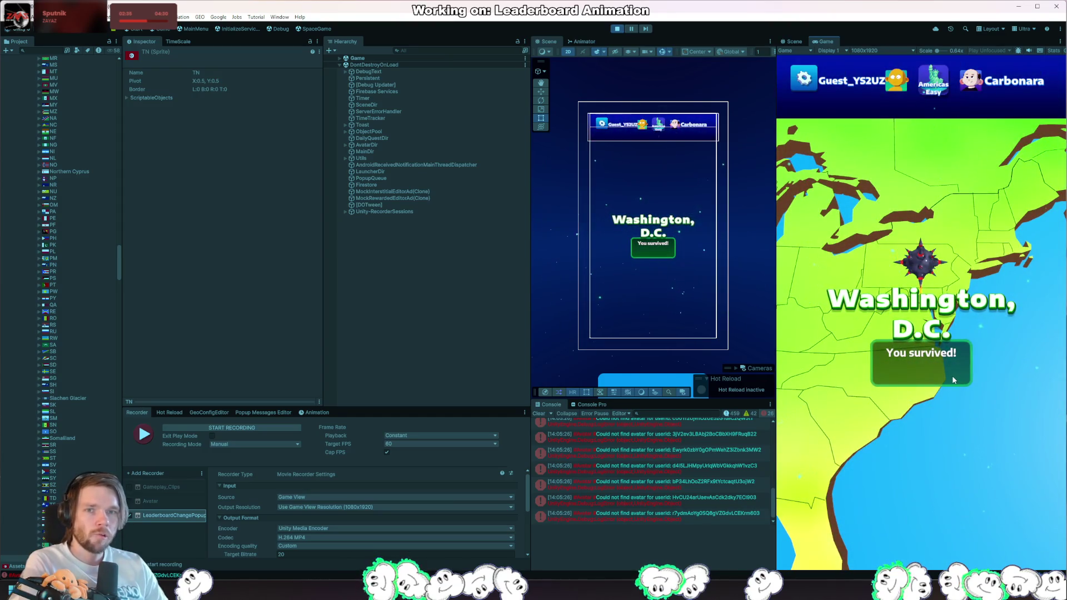
pyautogui.click(971, 483)
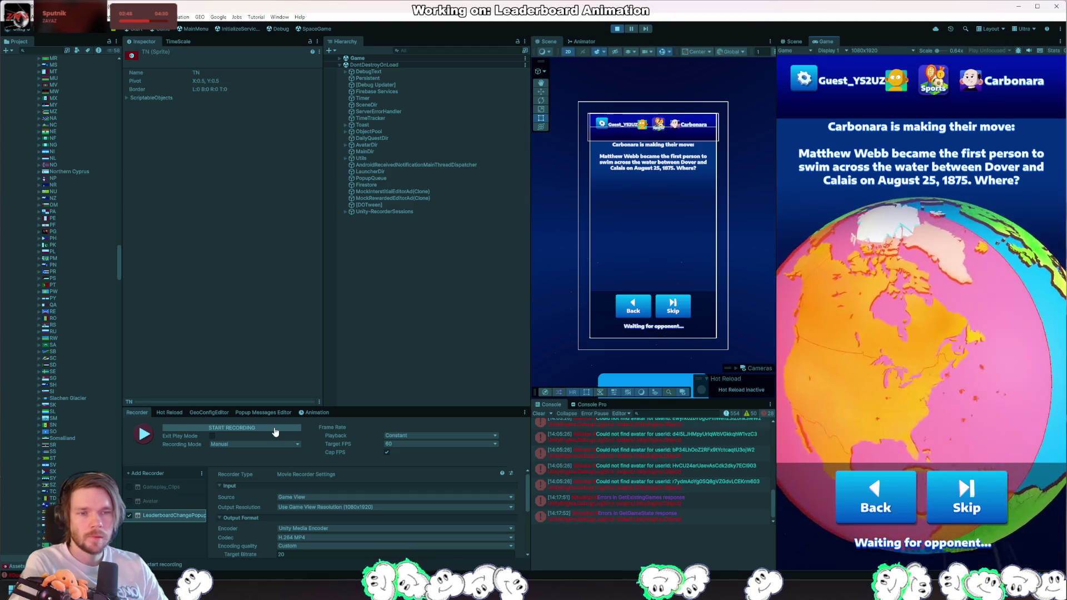
# Step: Capture a movie recording of the You win! screen, then return to Rider
pyautogui.click(274, 431)
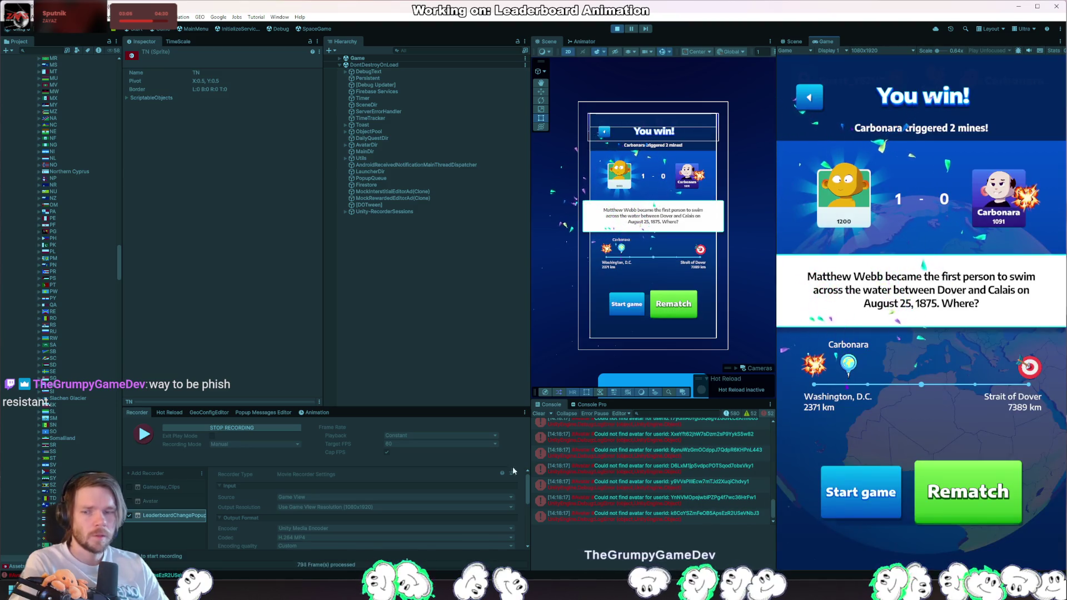
pyautogui.click(287, 429)
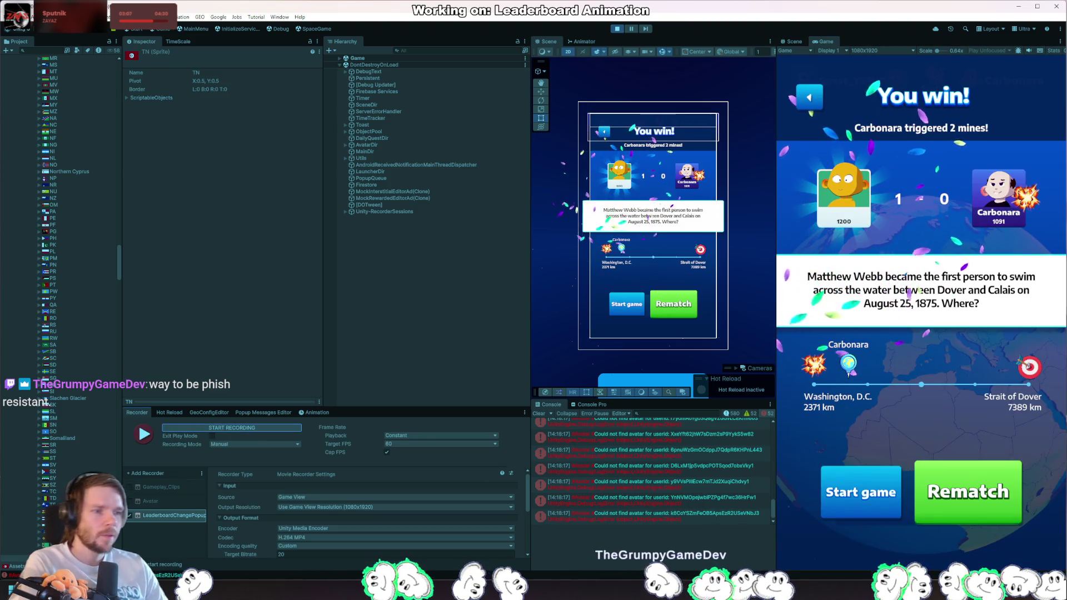
pyautogui.hotkey('alt', 'Tab')
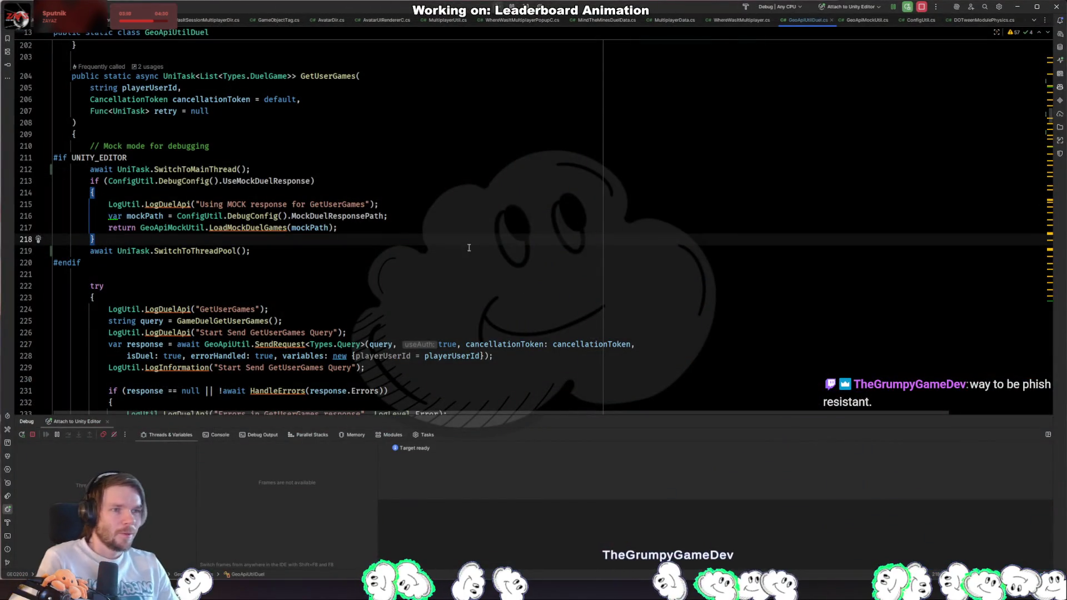
# Step: In LeaderboardChangePopupC.cs, change the BackRestart timing from _closeDelay - 0.9f to _closeDelay - 1.0f
pyautogui.click(526, 310)
pyautogui.hotkey('ctrl', 'Tab')
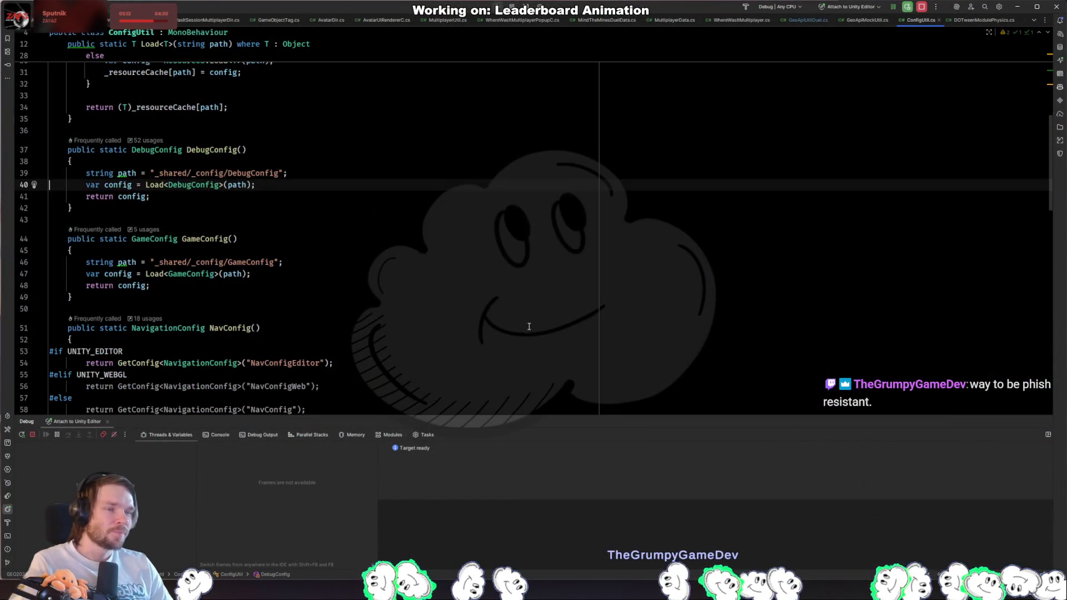
pyautogui.hotkey('ctrl', 'Tab')
pyautogui.hotkey('ctrl', 'Tab')
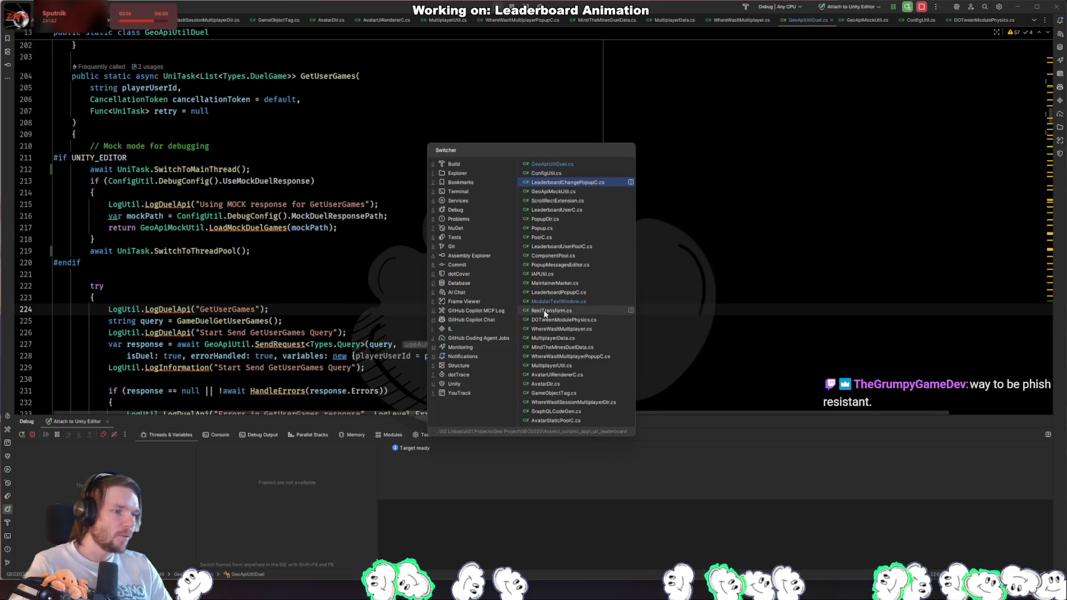
pyautogui.click(628, 295)
pyautogui.click(628, 272)
pyautogui.click(635, 249)
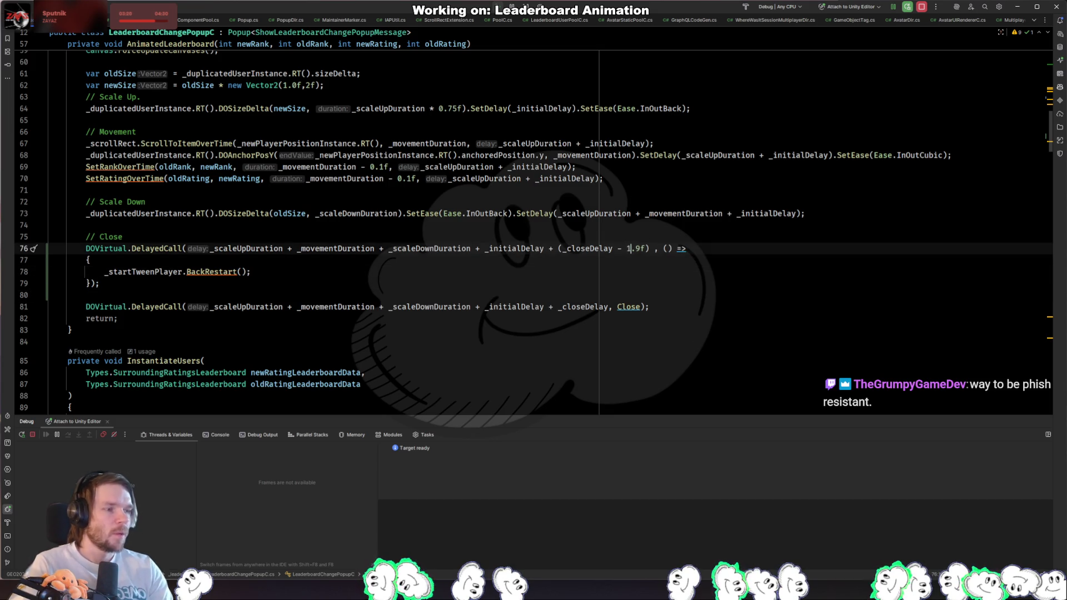
pyautogui.press('BackSpace')
pyautogui.press('BackSpace')
pyautogui.write('1.0')
pyautogui.press('Delete')
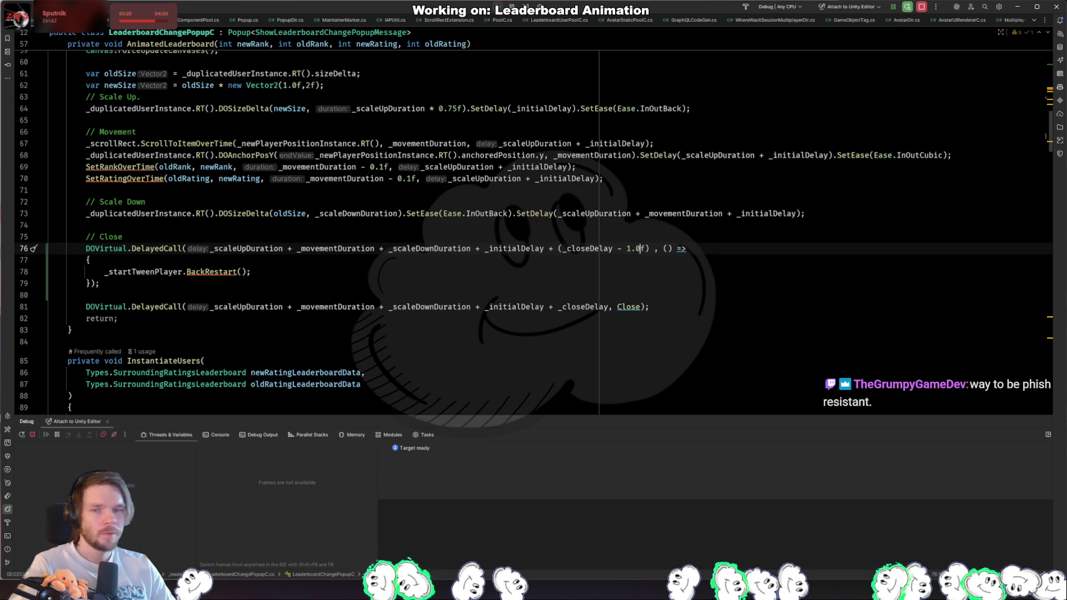
pyautogui.hotkey('alt', 'Tab')
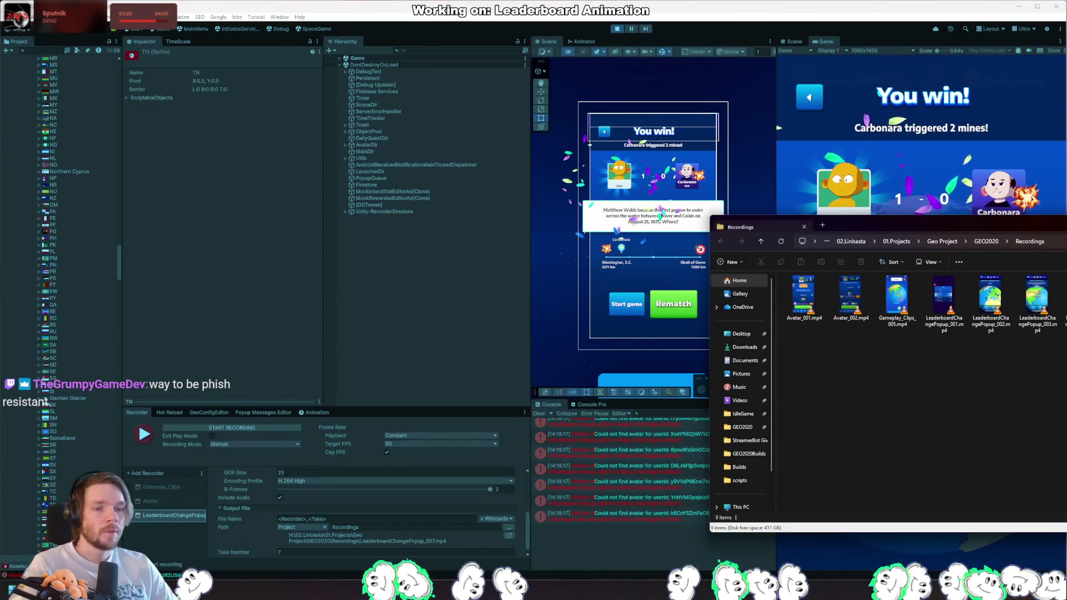
# Step: Close the Recordings folder window and return to the popup's Show method in Rider
pyautogui.hotkey('alt', 'F4')
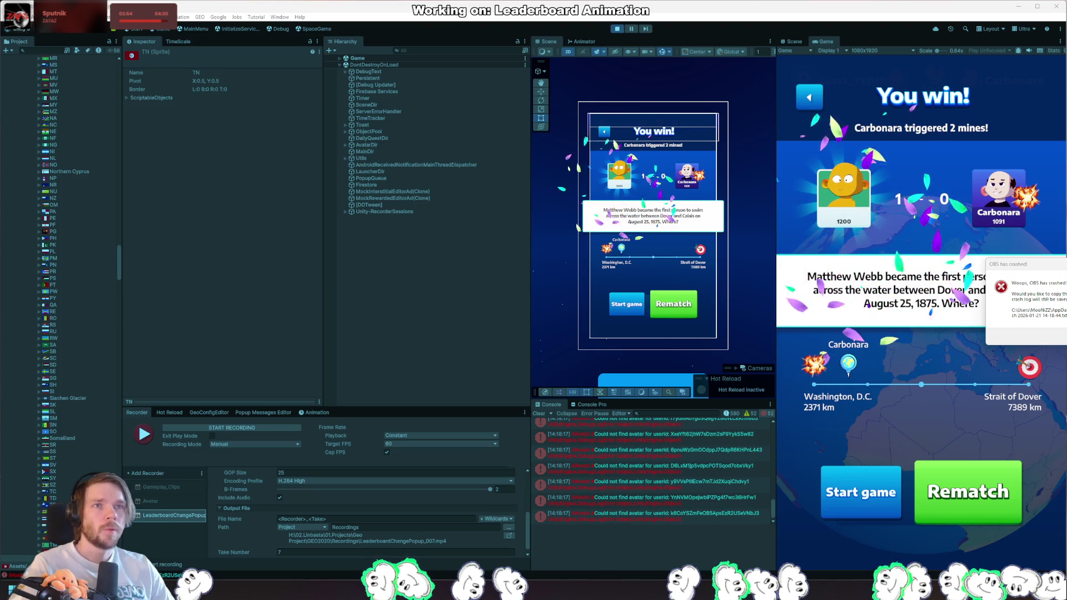
pyautogui.hotkey('alt', 'Tab')
pyautogui.scroll(10, 310, 280)
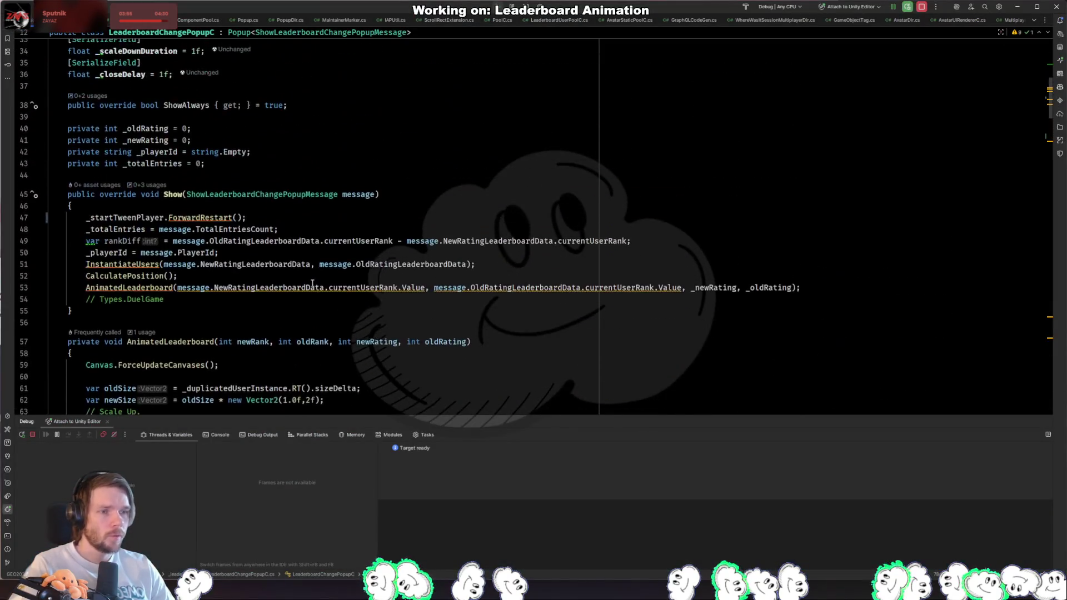
# Step: Check the _initialDelay field and currentUserRank on line 53, then dismiss the OBS crash notice
pyautogui.scroll(1, 310, 281)
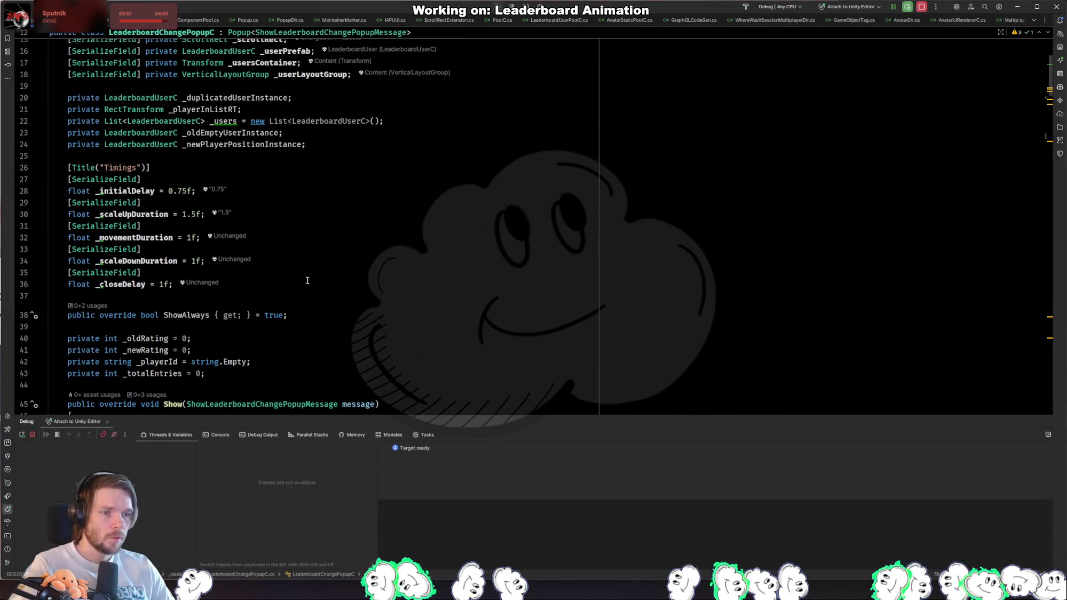
pyautogui.click(185, 191)
pyautogui.scroll(-7, 234, 199)
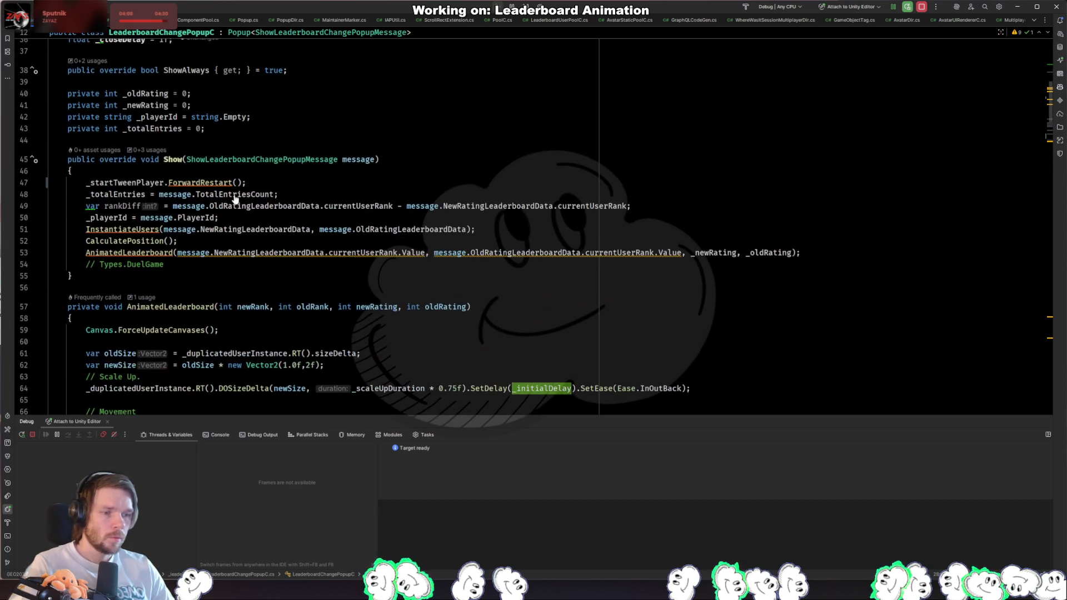
pyautogui.click(363, 253)
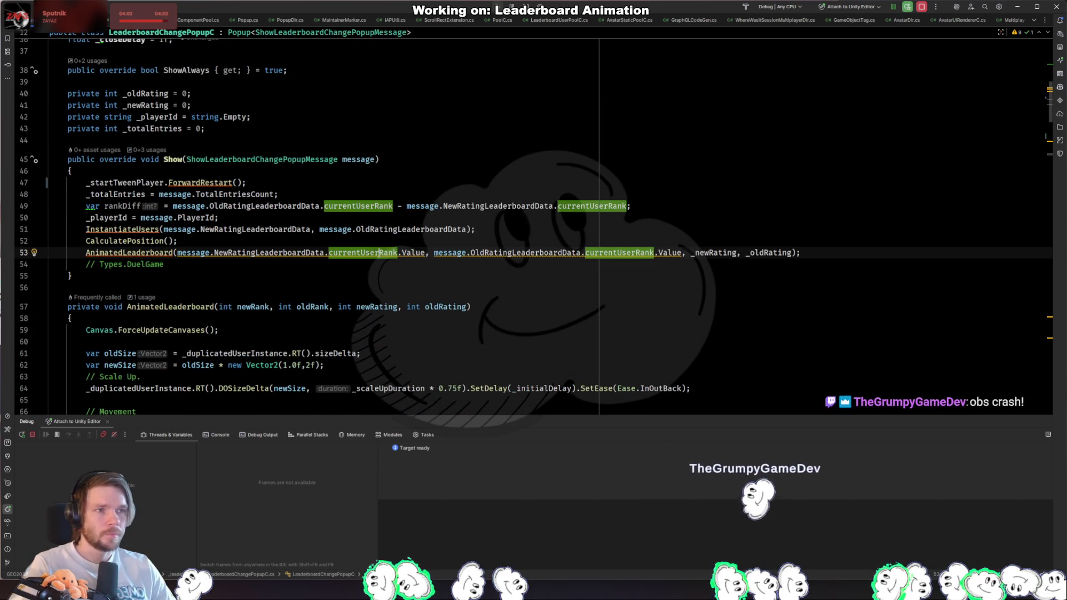
pyautogui.moveTo(1, 300)
pyautogui.mouseDown()
pyautogui.moveTo(53, 316)
pyautogui.moveTo(137, 264)
pyautogui.mouseUp()
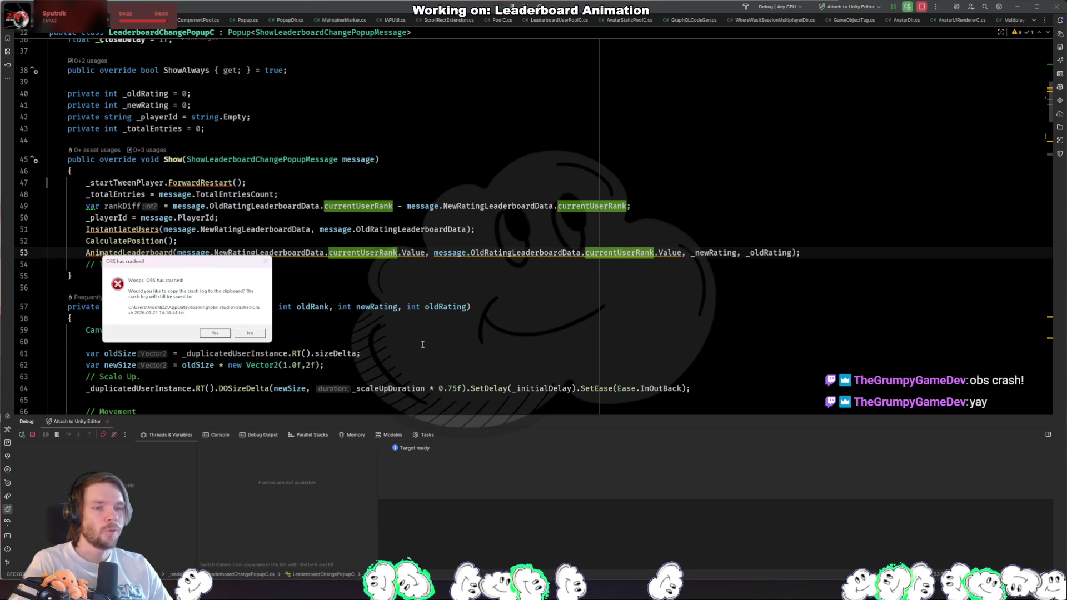
pyautogui.press('Escape')
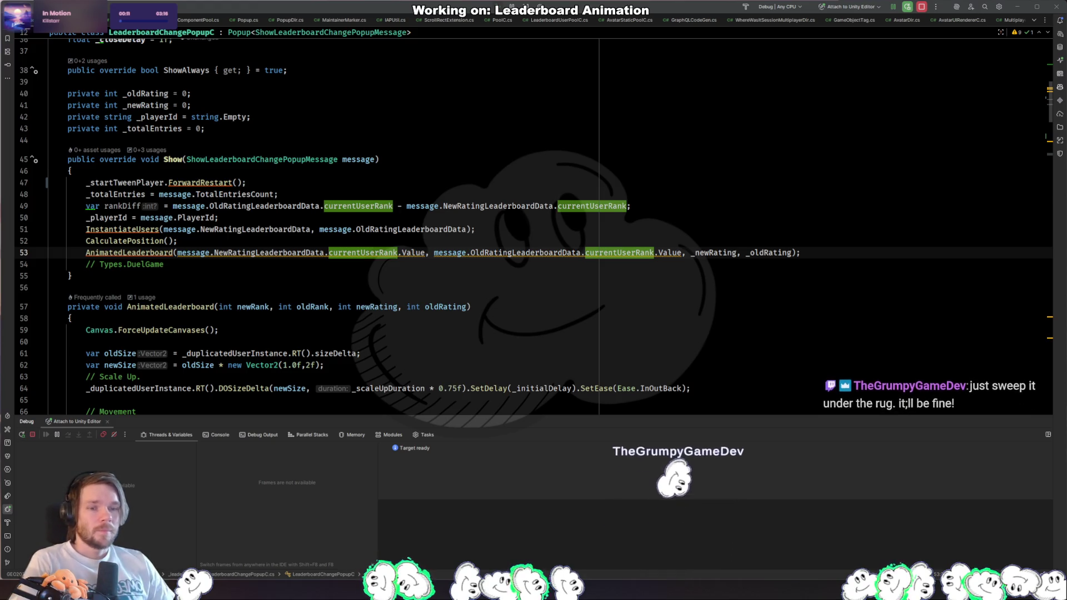
pyautogui.press('Down')
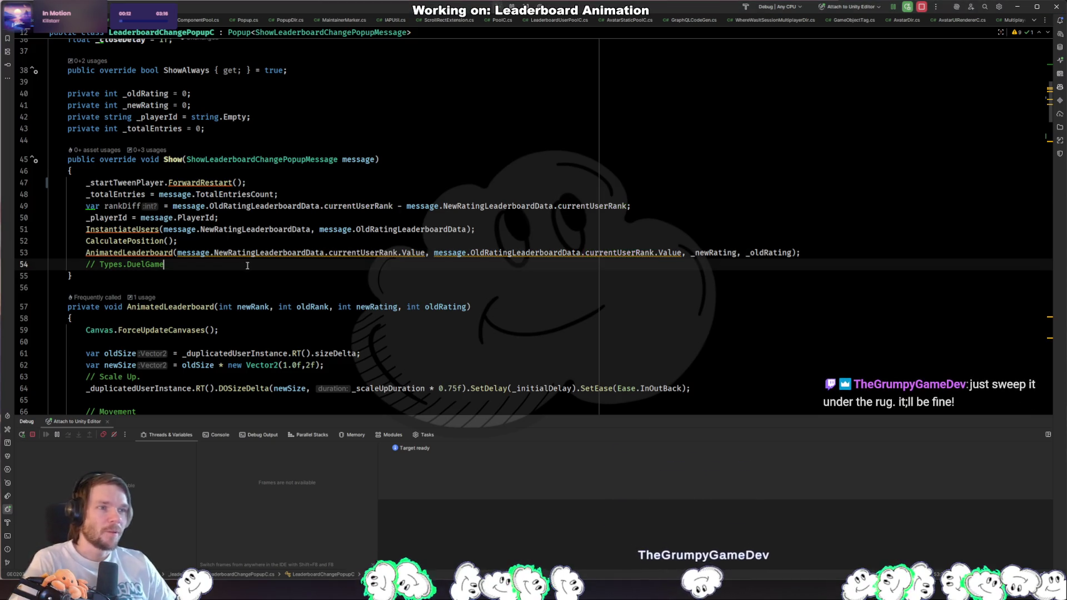
# Step: Open WhereWasItSessionMultiplayerDir.cs through the project-wide file search
pyautogui.hotkey('ctrl', 'shift', 'n')
pyautogui.write('geoapiutilduel')
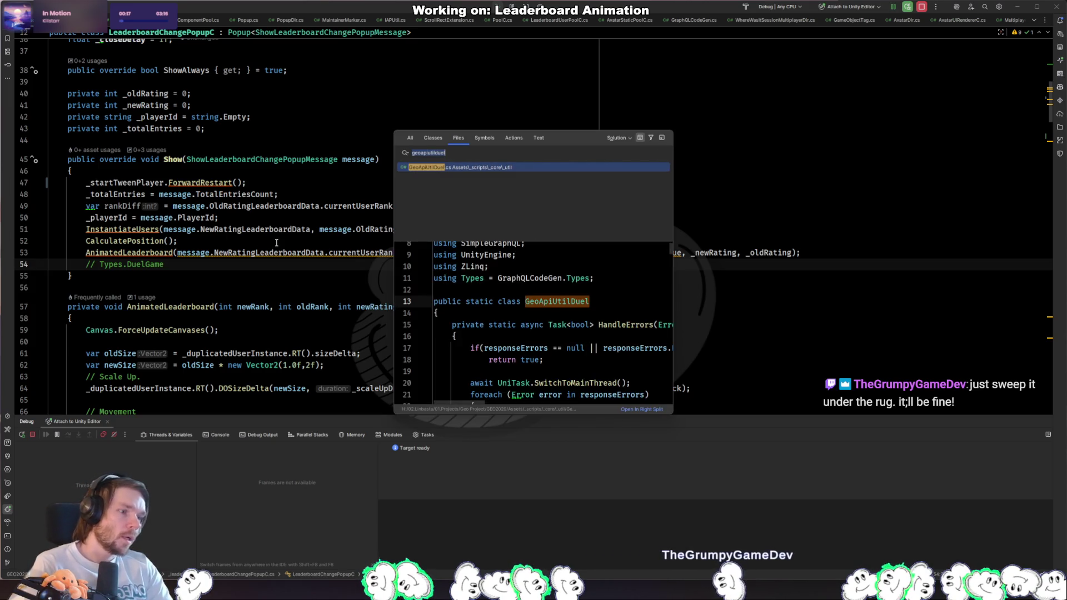
pyautogui.hotkey('ctrl', 'BackSpace')
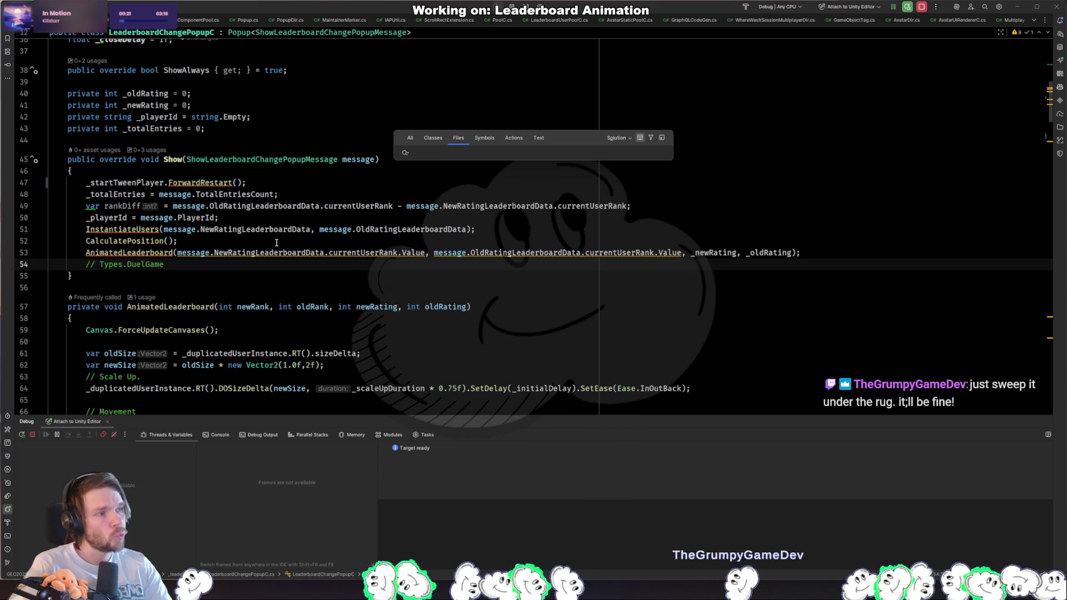
pyautogui.write('wherewas')
pyautogui.write('sess')
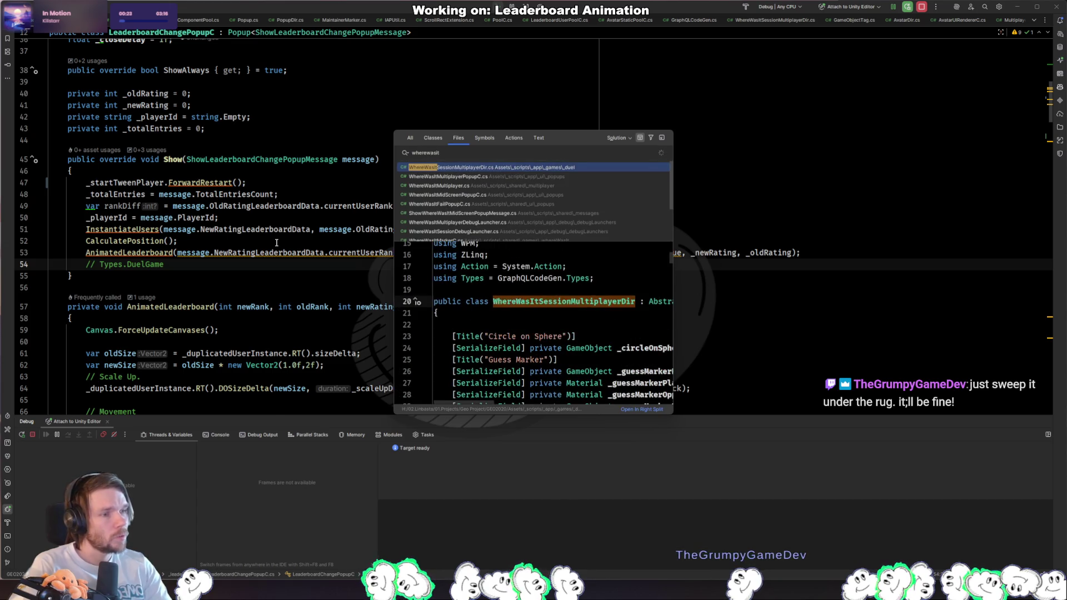
pyautogui.press('Return')
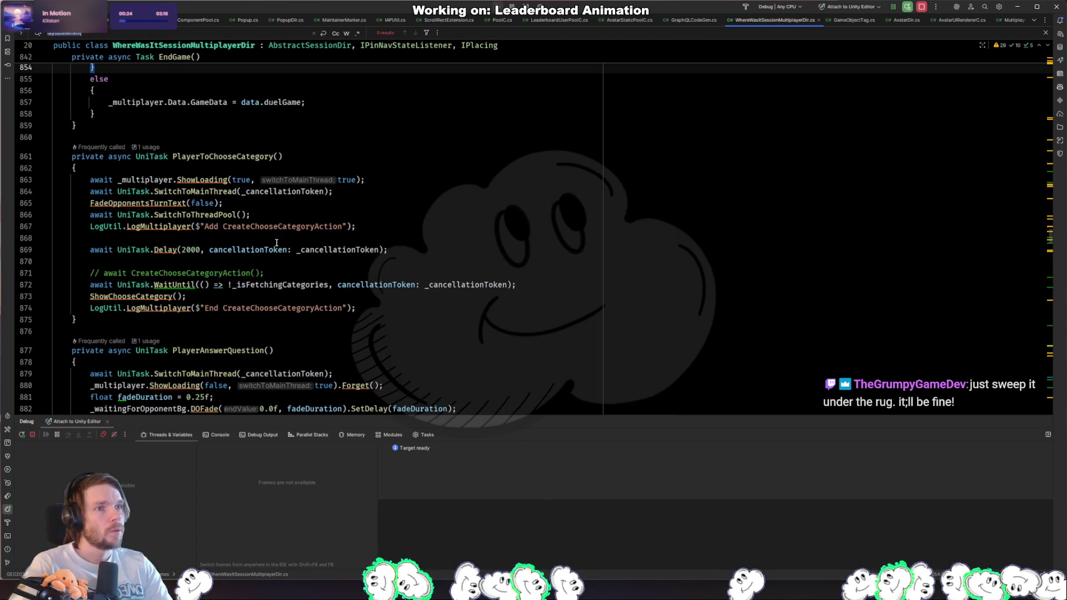
# Step: Find the ShowLeaderboard call and change its preceding Delay from 3000 to 1000 ms
pyautogui.hotkey('ctrl', 'f')
pyautogui.write('show')
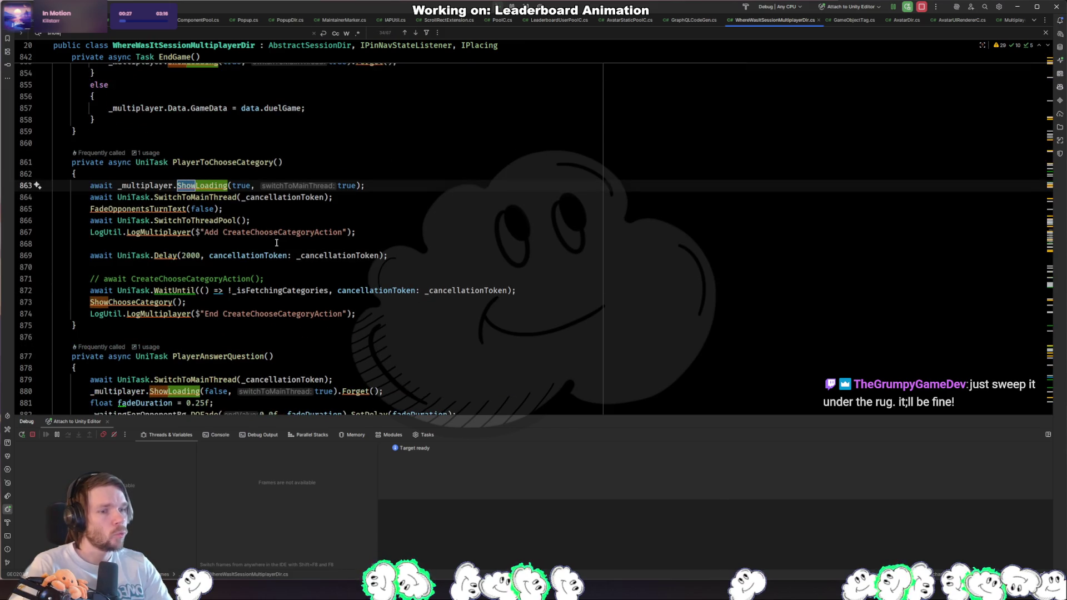
pyautogui.write('<')
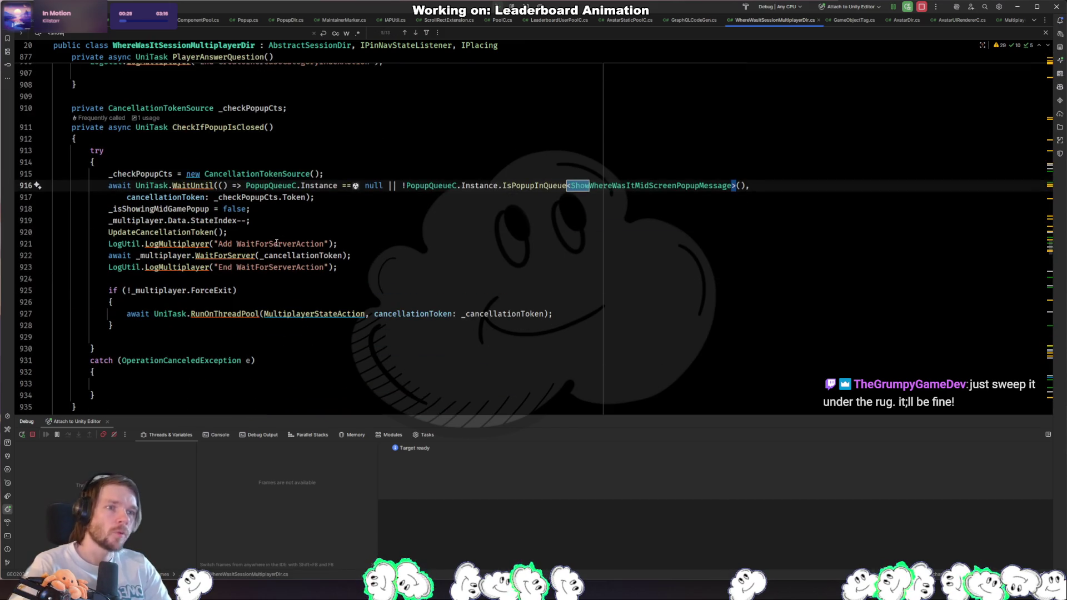
pyautogui.write('leader')
pyautogui.press('Escape')
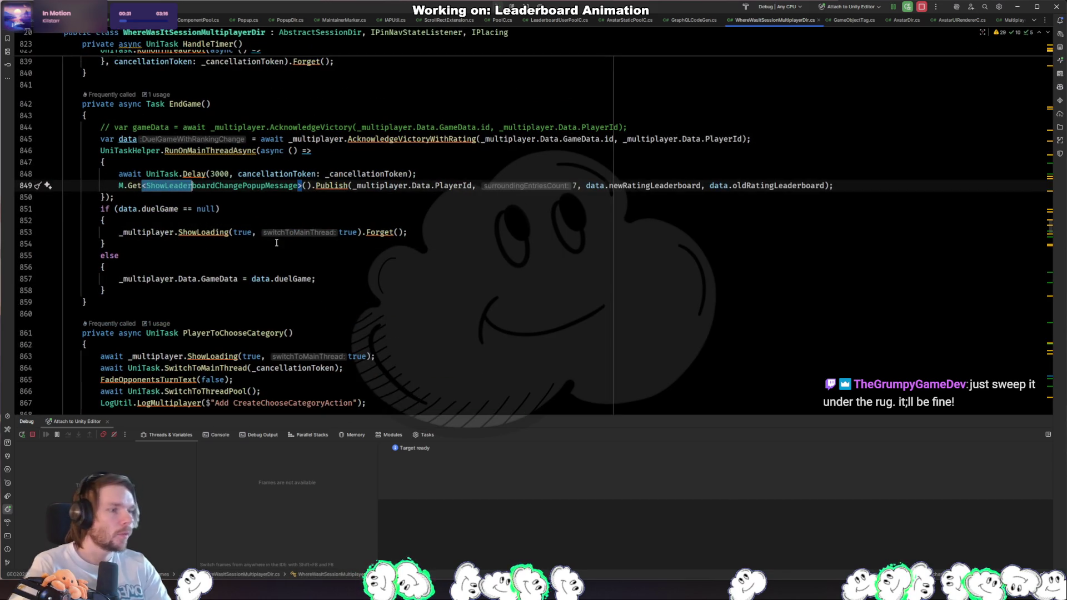
pyautogui.click(229, 174)
pyautogui.press('BackSpace')
pyautogui.write('1')
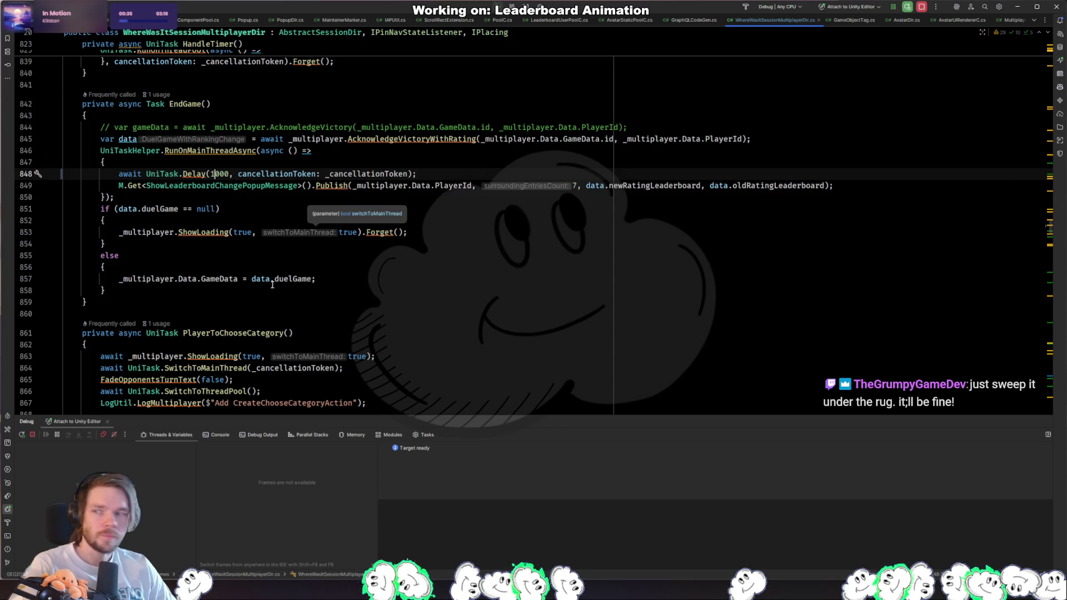
pyautogui.hotkey('alt', 'Tab')
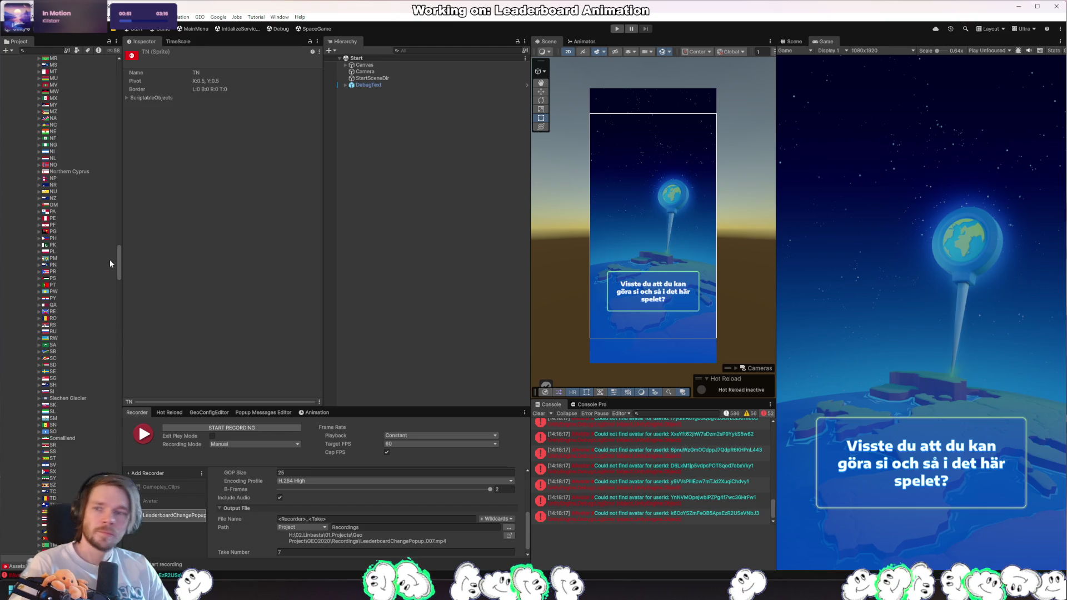
# Step: Open the LeaderboardChangePopup prefab and inspect its Overlay, Popup and root objects
pyautogui.scroll(5, 119, 265)
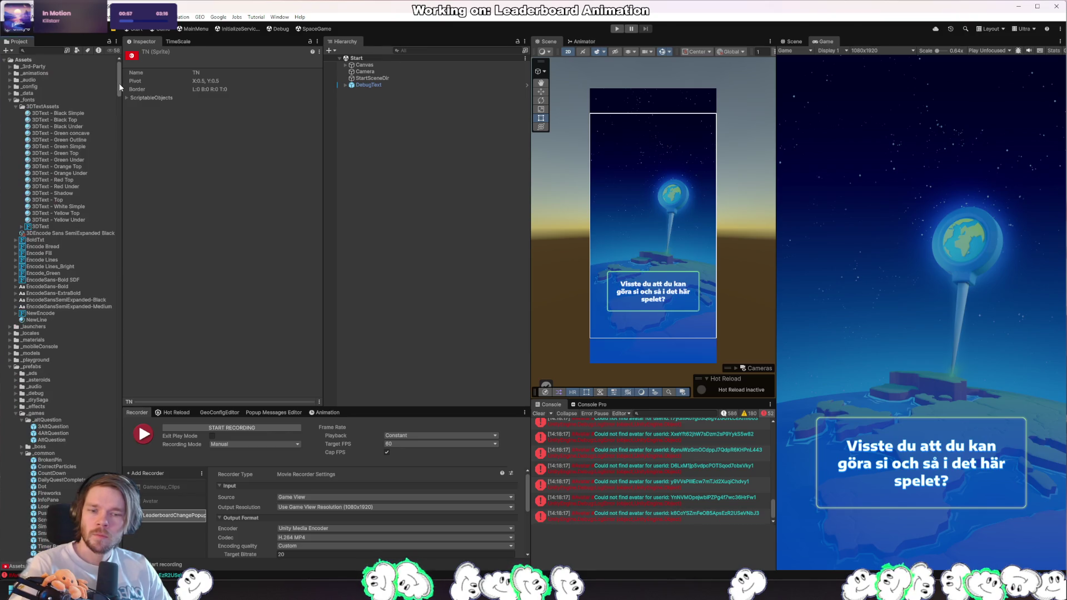
pyautogui.click(59, 91)
pyautogui.doubleClick(59, 91)
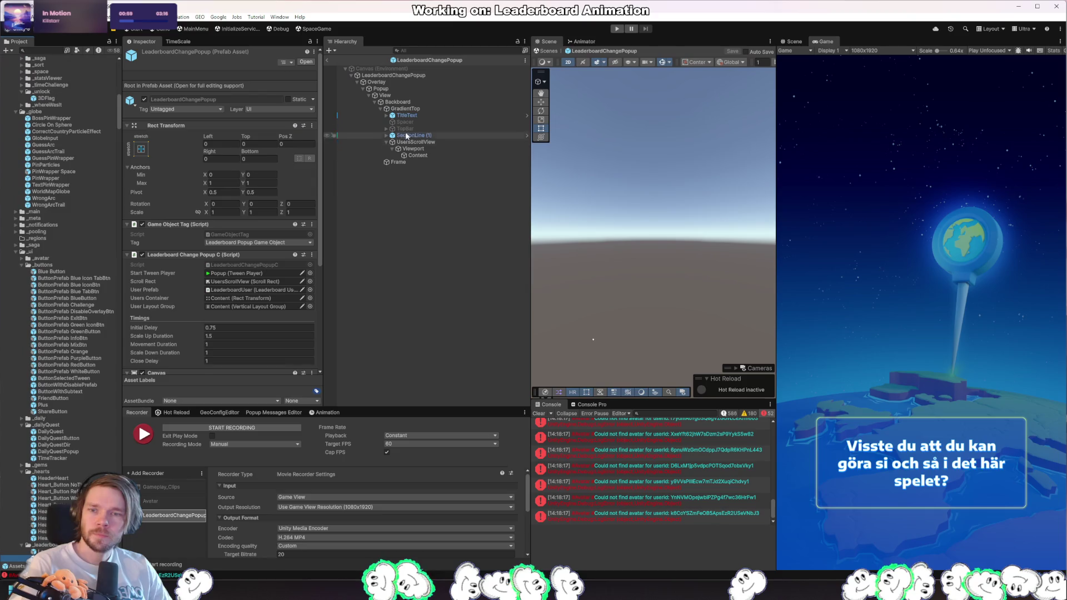
pyautogui.click(410, 82)
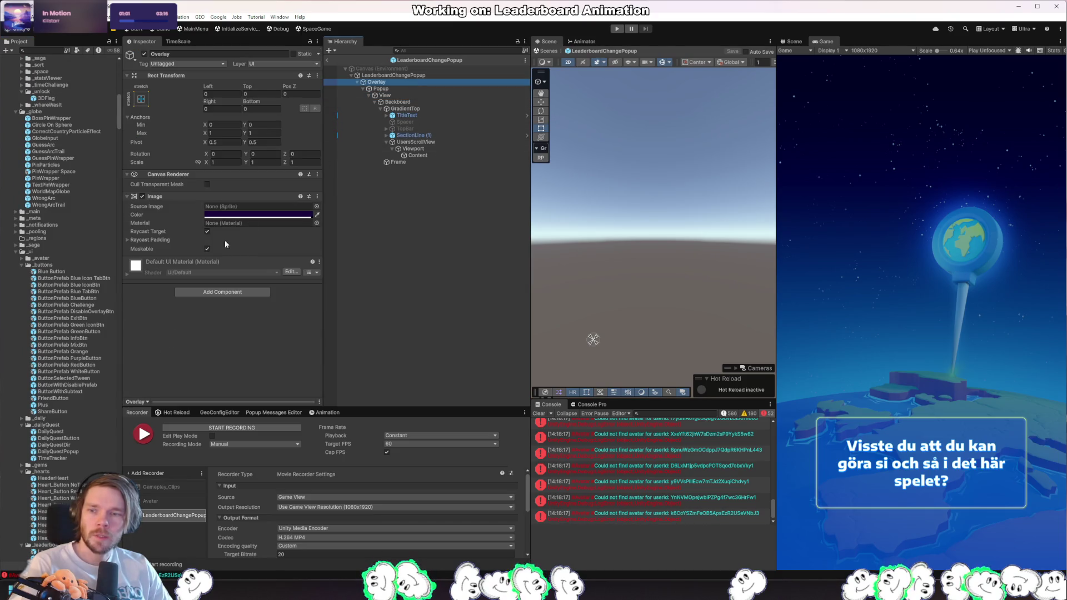
pyautogui.click(397, 88)
pyautogui.click(390, 81)
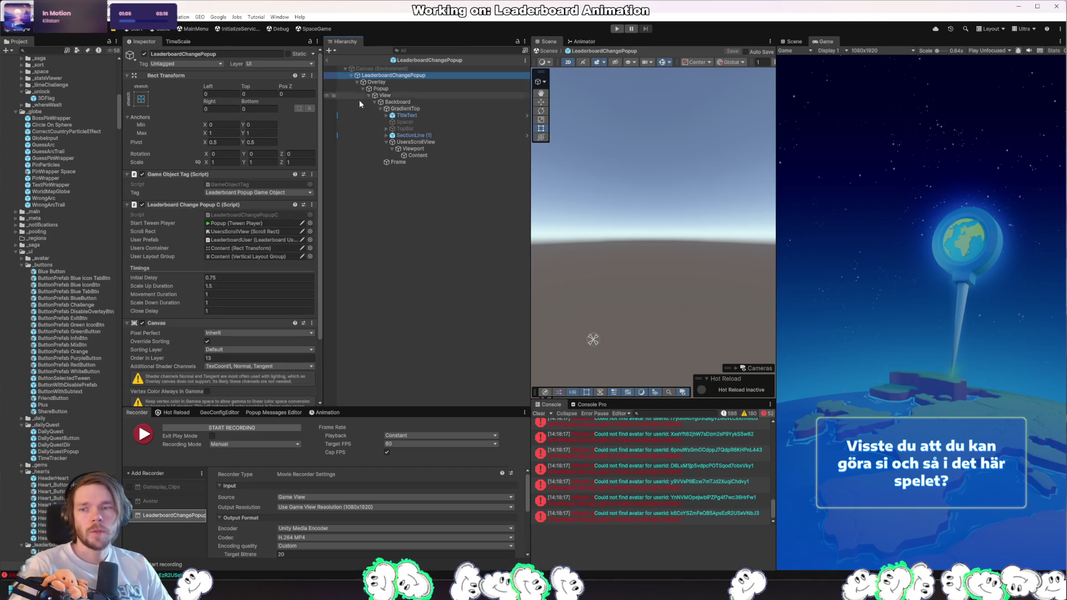
pyautogui.click(394, 75)
# Step: Add a Graphic Raycaster component to the popup root, expand it, and enter Play mode
pyautogui.scroll(-3, 271, 286)
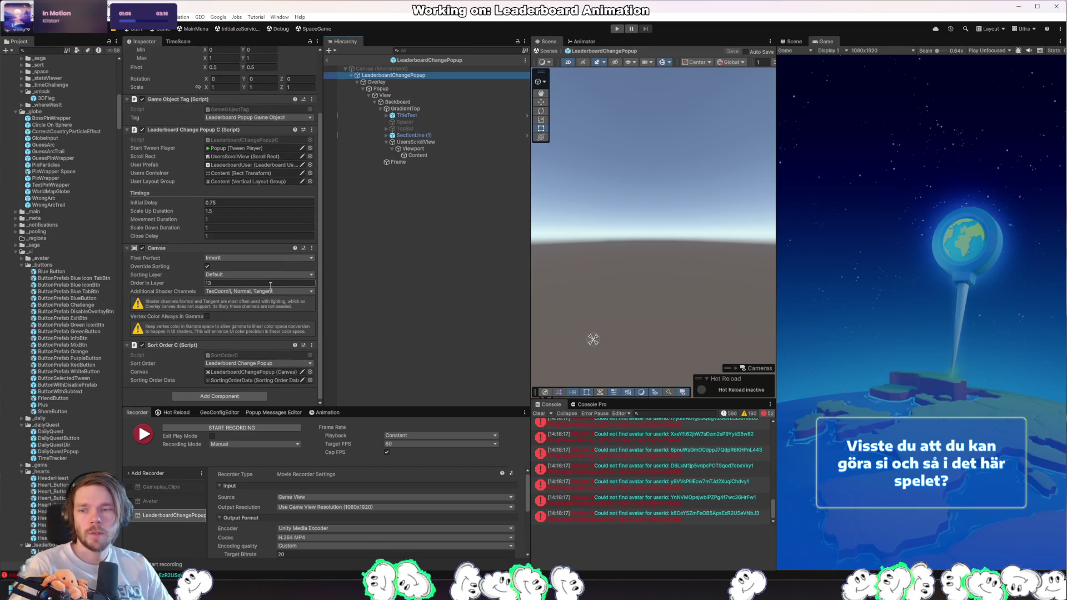
pyautogui.click(239, 397)
pyautogui.write('tweenp')
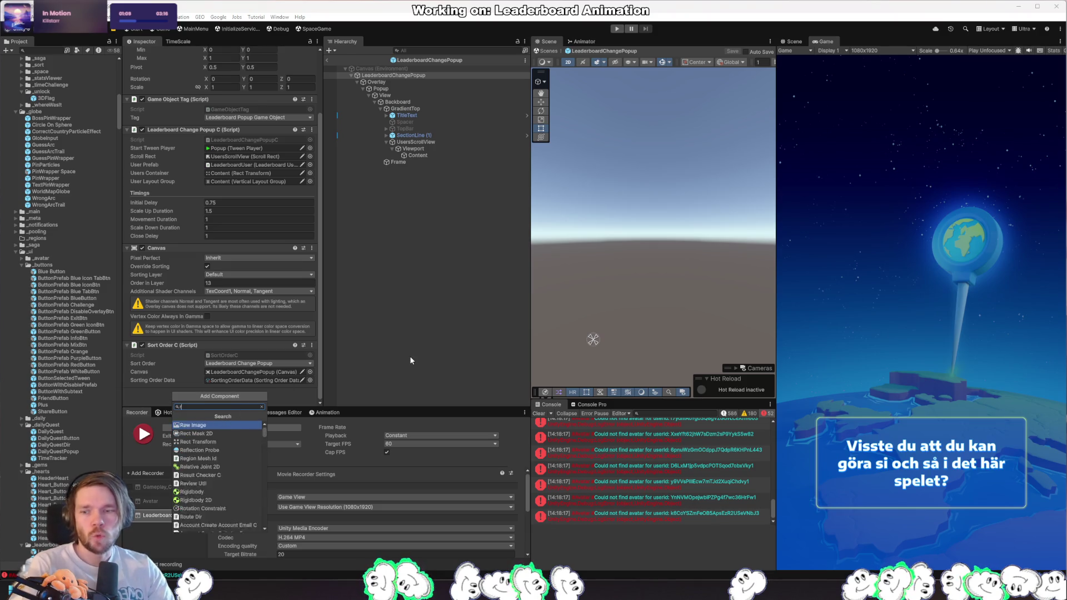
pyautogui.press('Return')
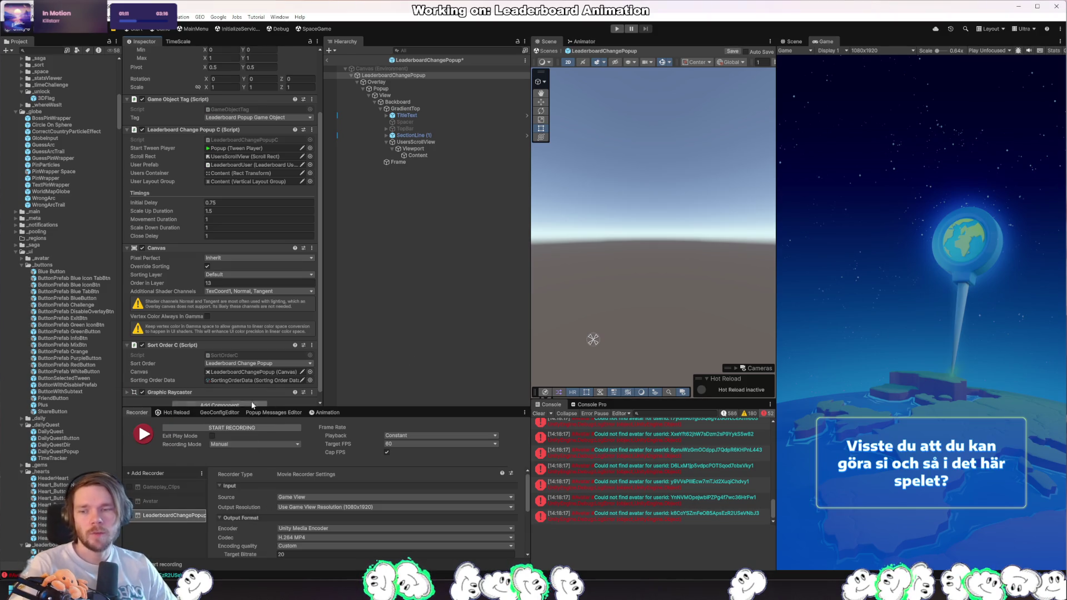
pyautogui.scroll(-1, 181, 392)
pyautogui.click(183, 383)
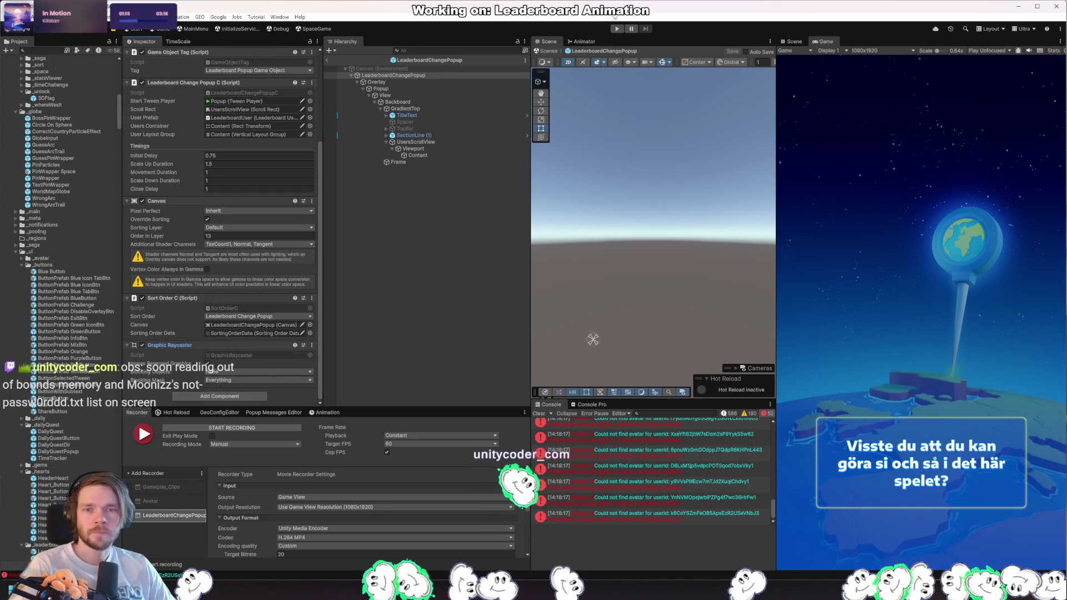
pyautogui.click(618, 28)
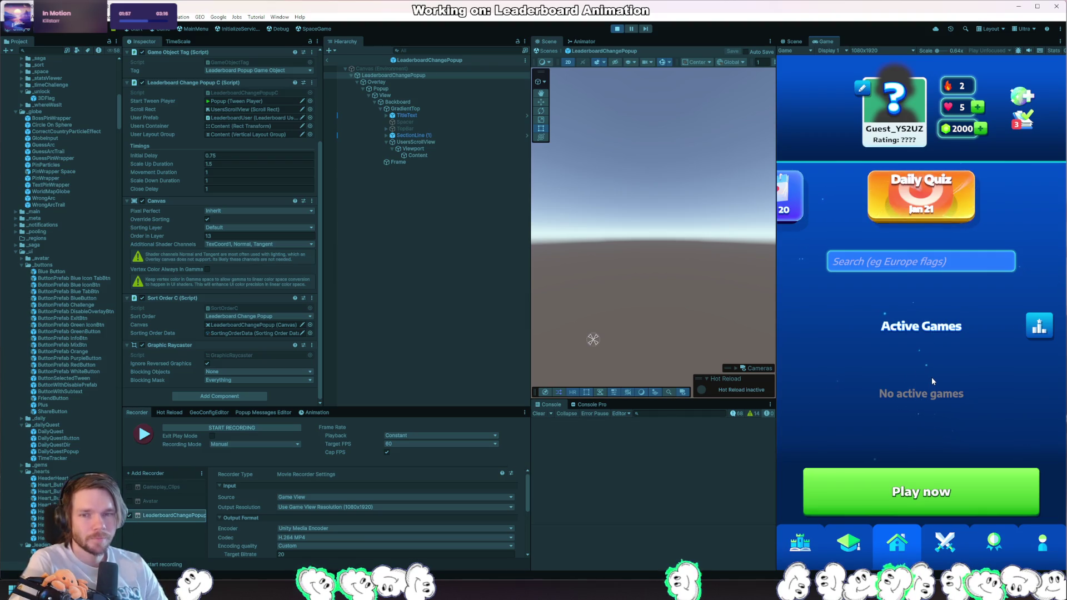
# Step: Start a quick-play duel against Carbonara and answer the Europe Easy round (Berlin, Barcelona)
pyautogui.click(929, 492)
pyautogui.click(928, 416)
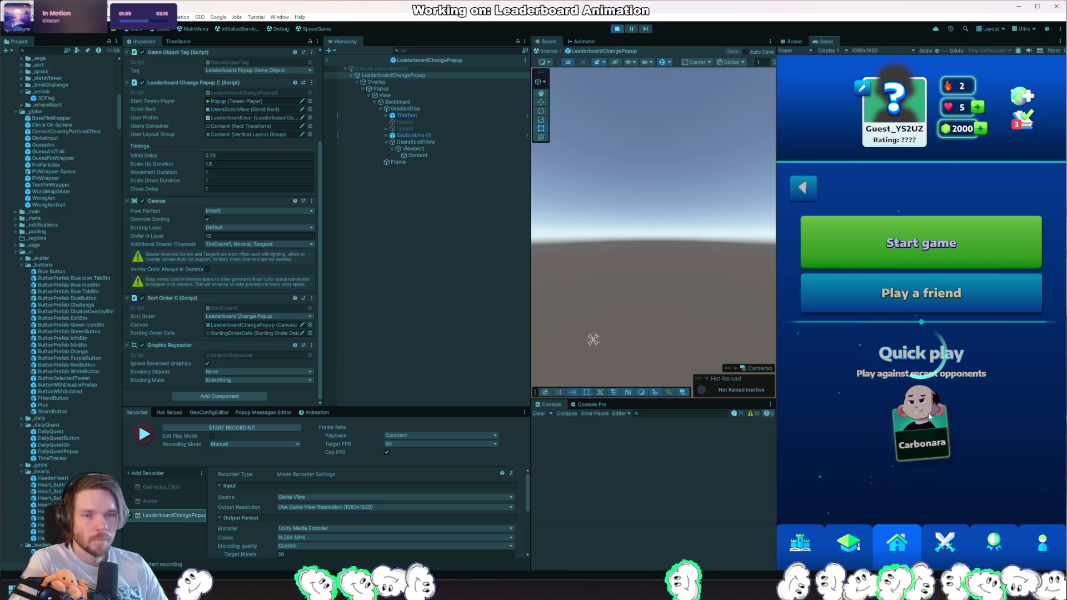
pyautogui.click(930, 396)
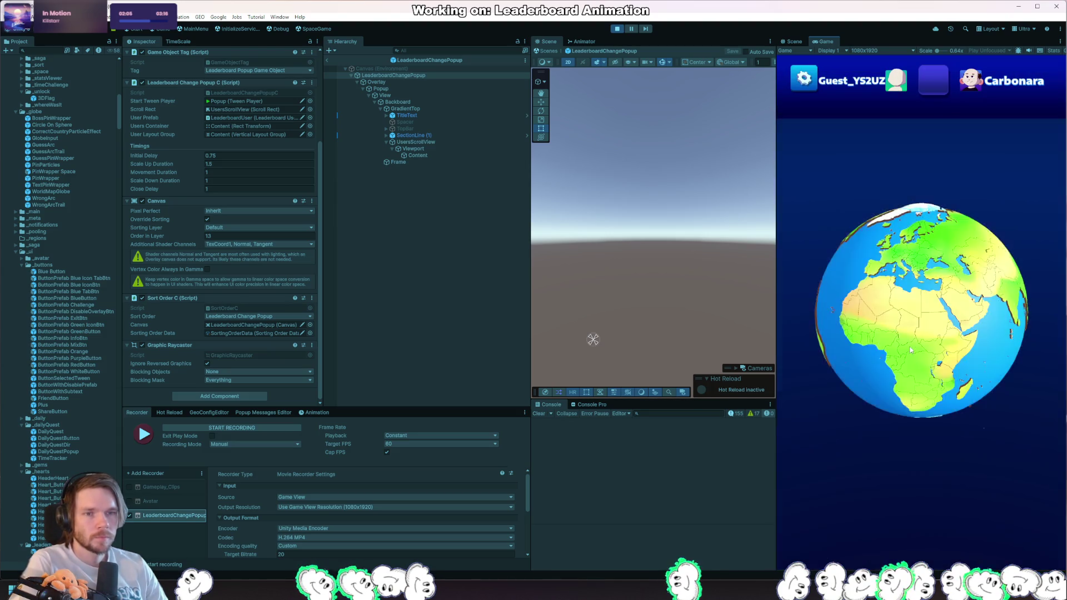
pyautogui.click(838, 362)
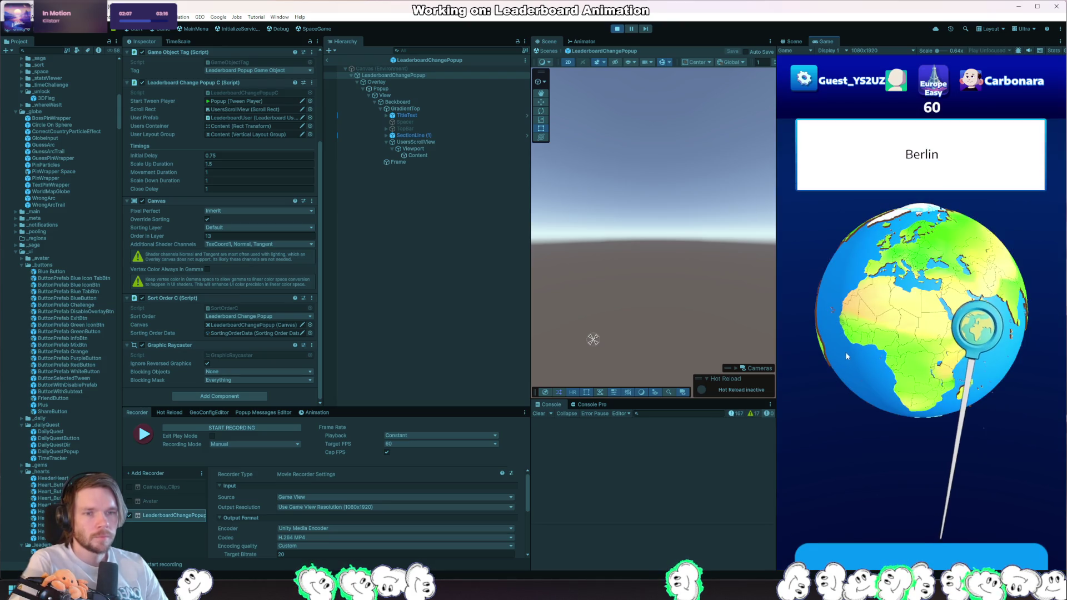
pyautogui.moveTo(955, 448); pyautogui.dragTo(906, 303)
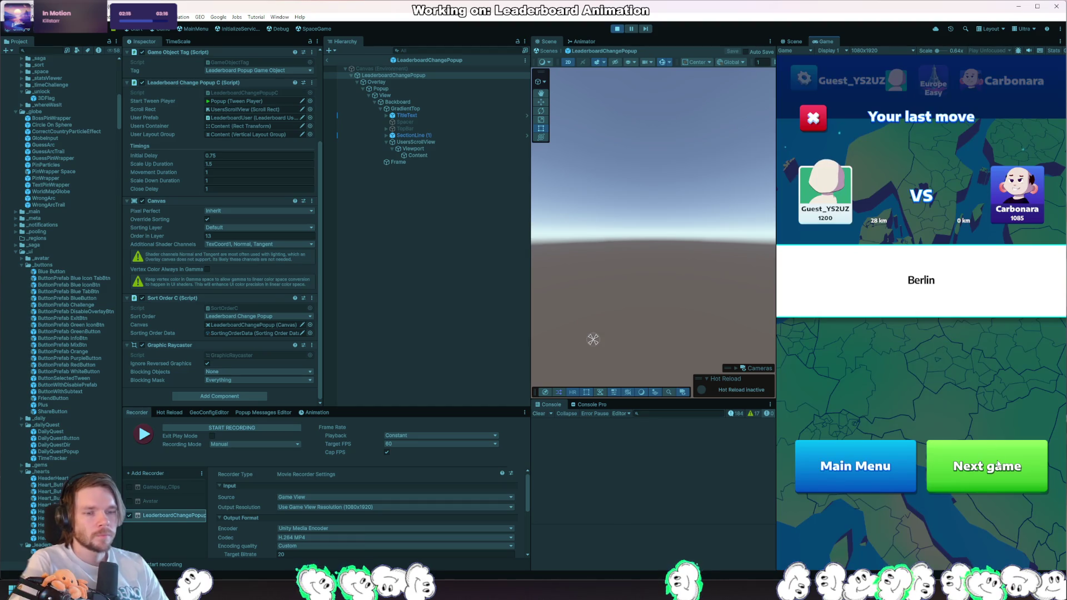
pyautogui.click(992, 444)
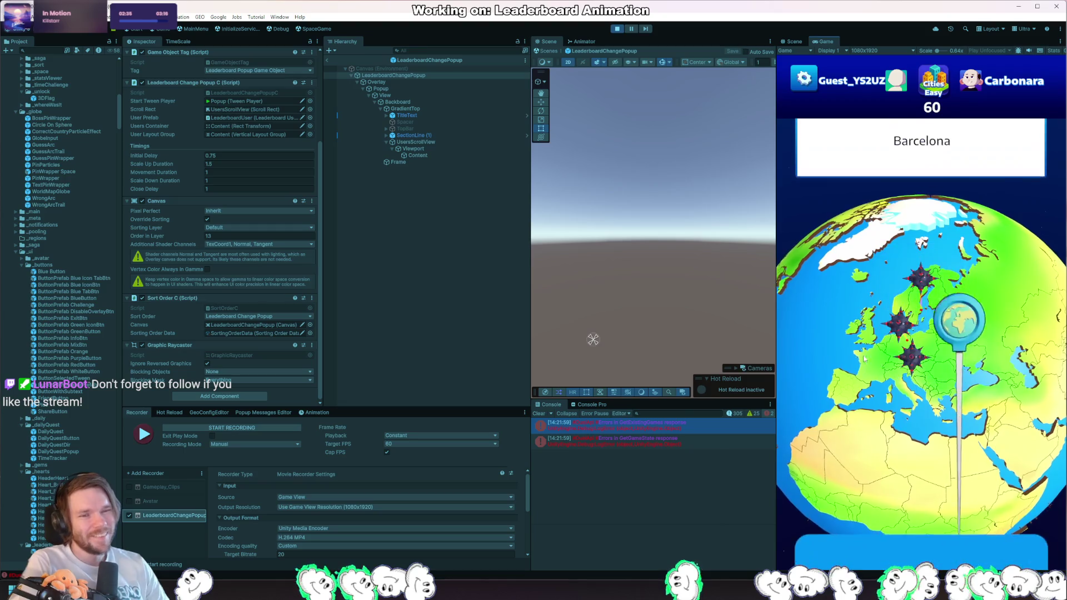
pyautogui.moveTo(939, 578)
pyautogui.mouseDown()
pyautogui.moveTo(933, 528)
pyautogui.moveTo(855, 447)
pyautogui.mouseUp()
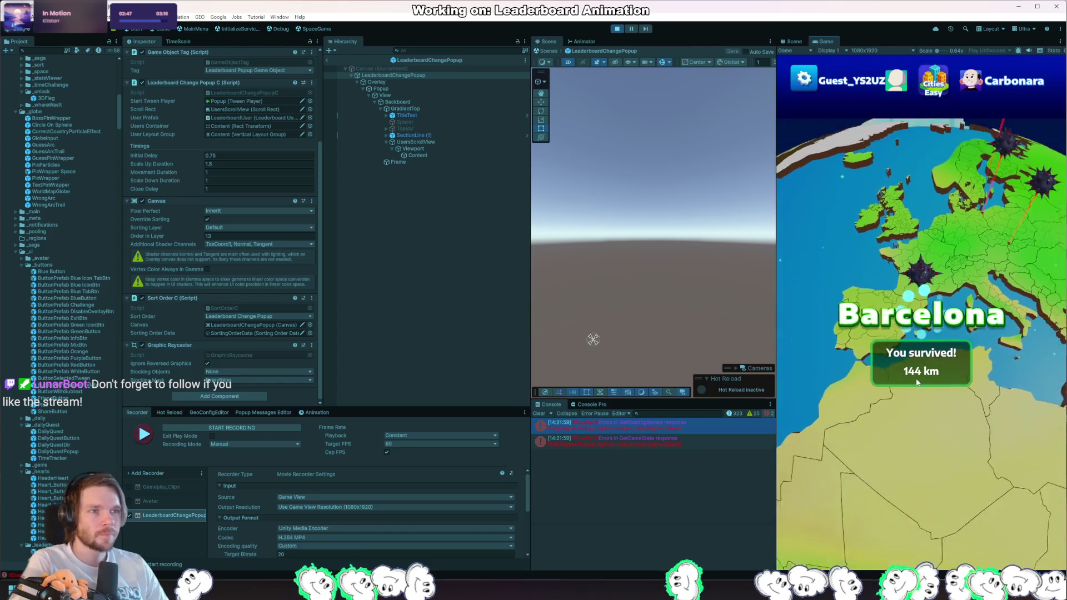
# Step: Play the Americas Easy round with a Dallas guess and start recording the game view
pyautogui.click(847, 345)
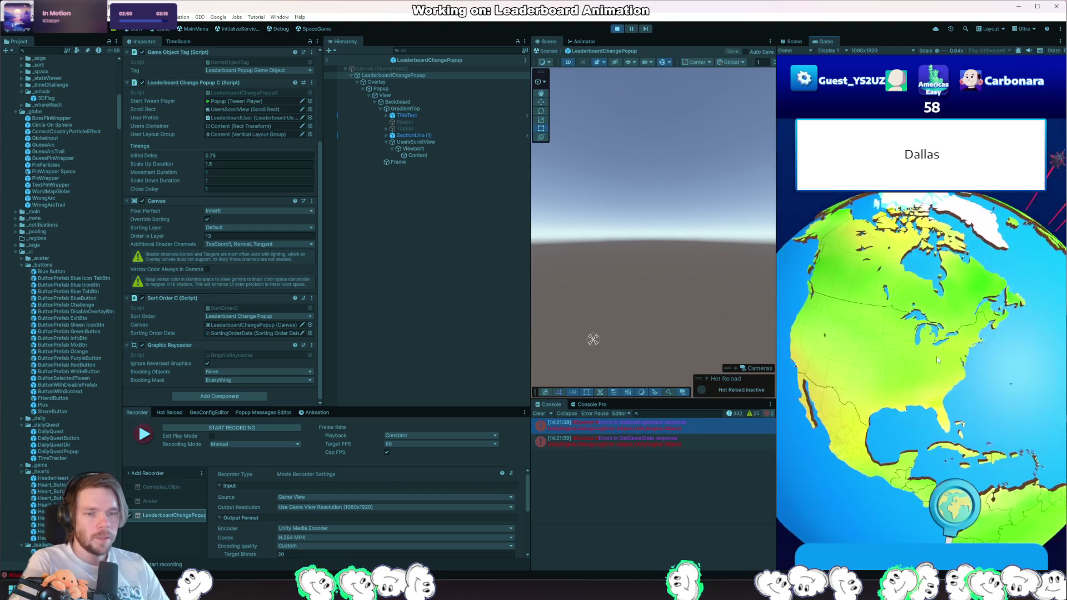
pyautogui.scroll(5, 960, 337)
pyautogui.click(930, 467)
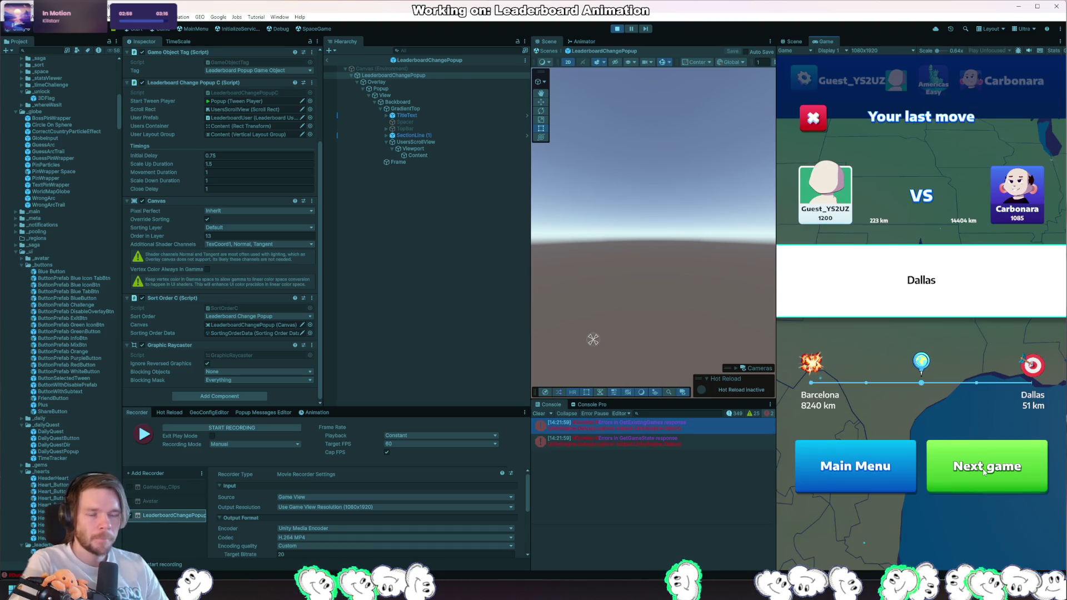
pyautogui.click(995, 466)
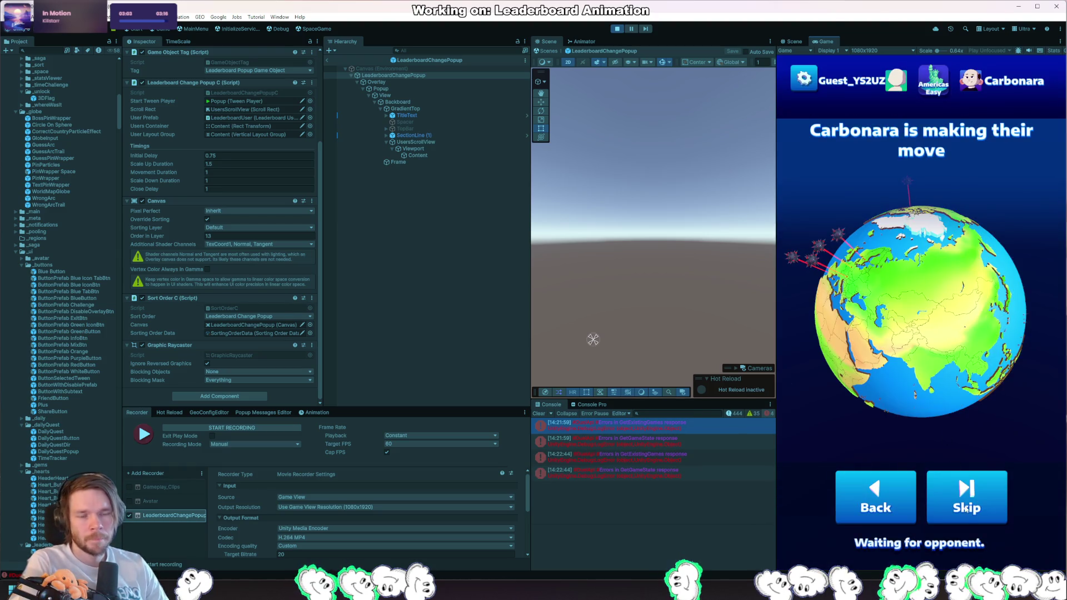
pyautogui.click(249, 429)
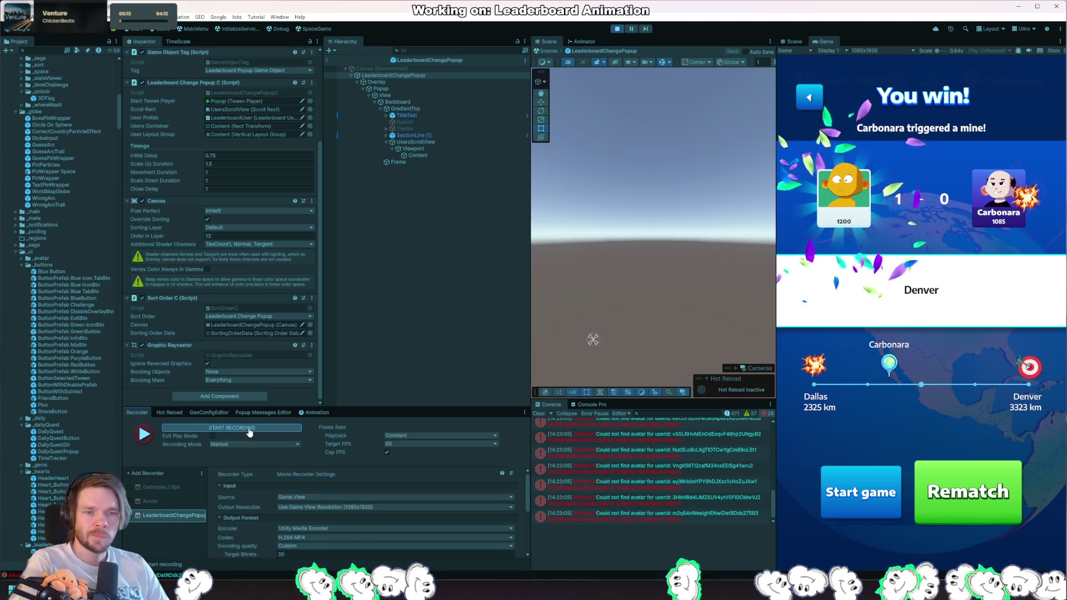
pyautogui.hotkey('alt', 'Tab')
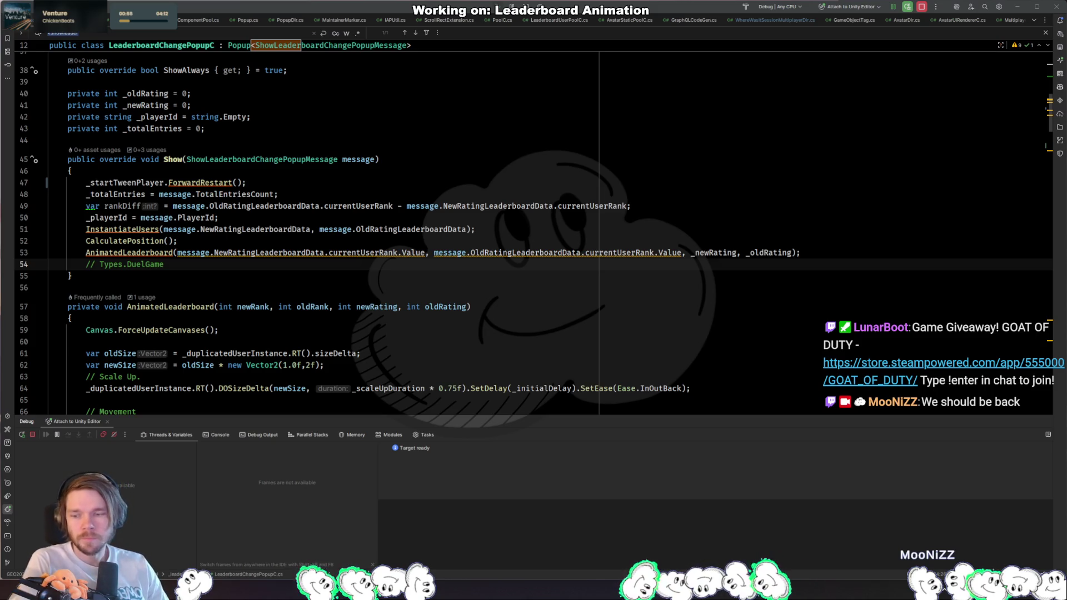
# Step: Review AnimatedLeaderboard down to the DelayedCall close callback's _startTweenPlayer call, then return to Unity
pyautogui.click(505, 229)
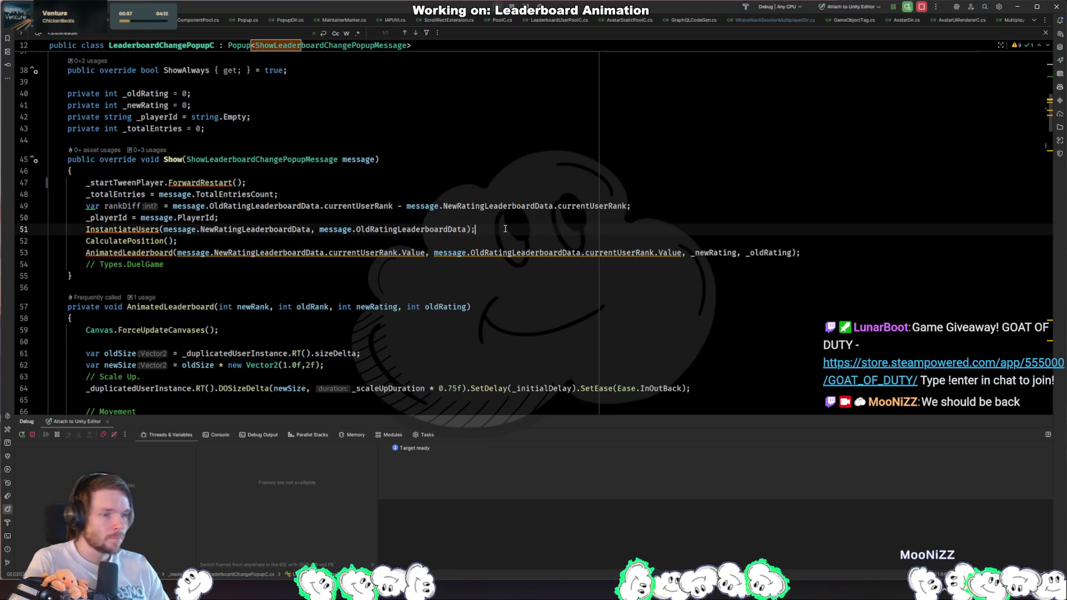
pyautogui.scroll(-2, 498, 245)
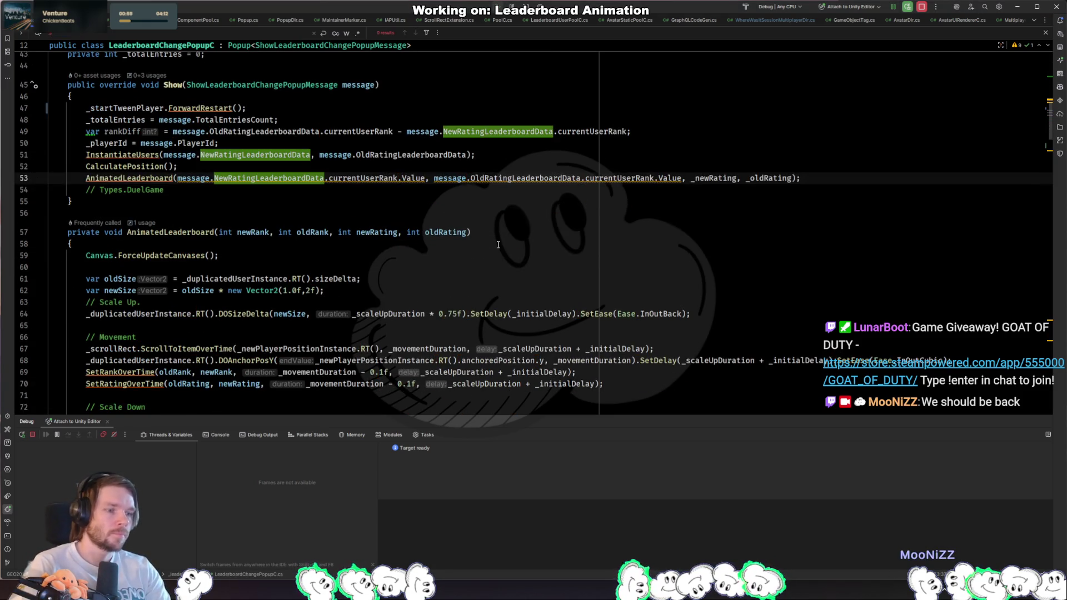
pyautogui.hotkey('ctrl', 'shift', 'BackSpace')
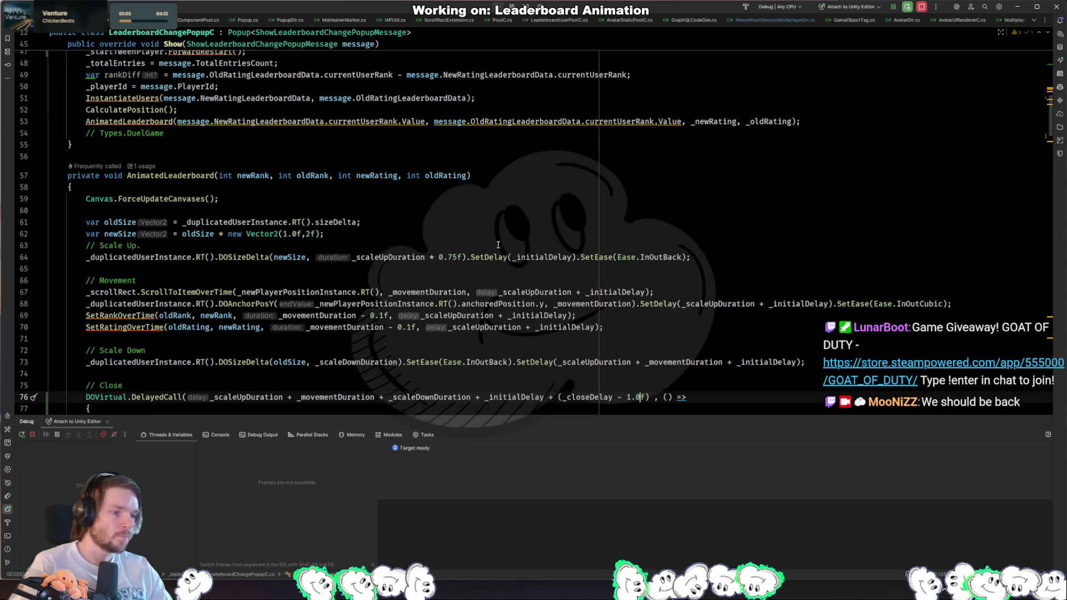
pyautogui.scroll(-4, 498, 244)
pyautogui.click(464, 274)
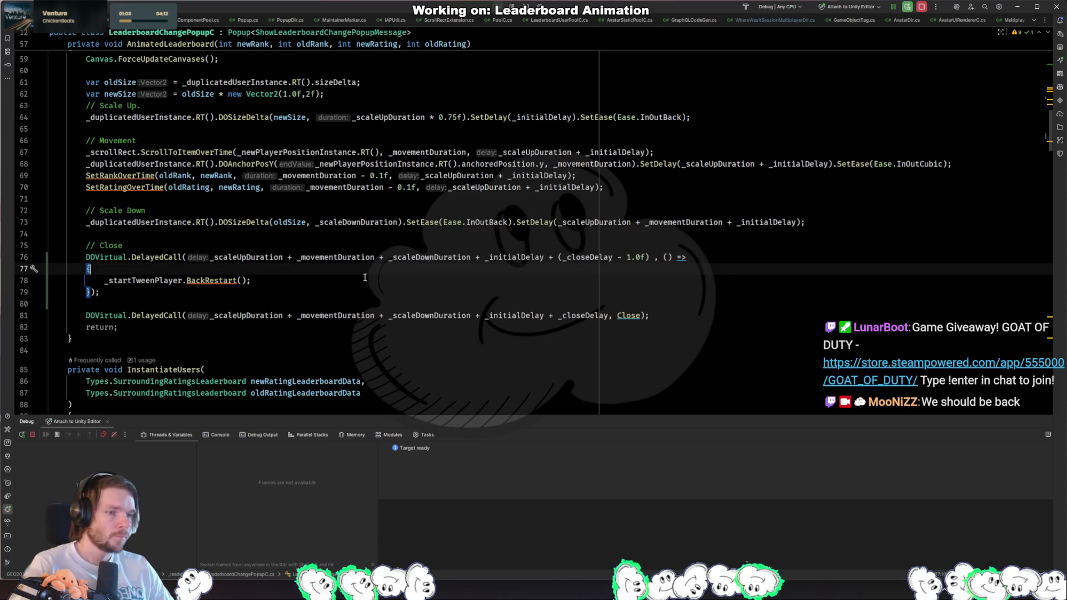
pyautogui.click(153, 282)
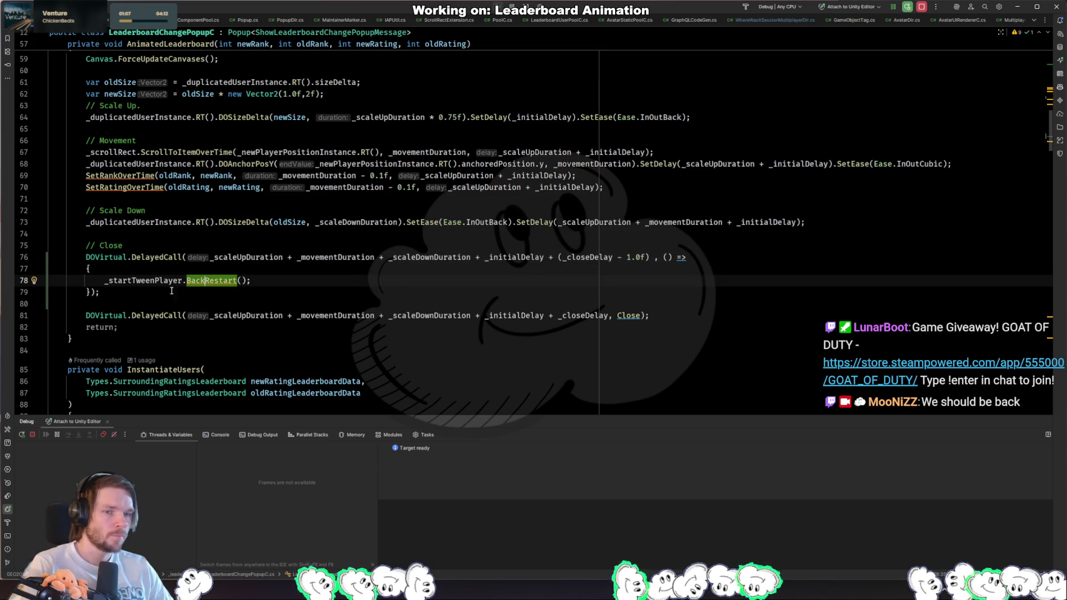
pyautogui.hotkey('alt', 'Tab')
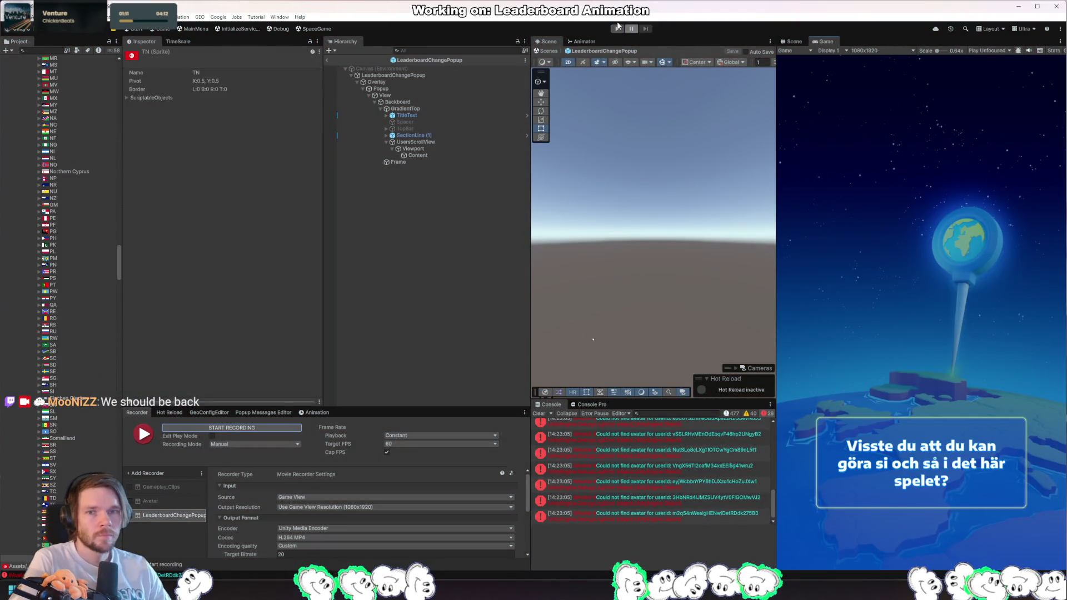
# Step: Re-enter Play mode and open a new quick-play duel against Carbonara at its category choice
pyautogui.click(618, 29)
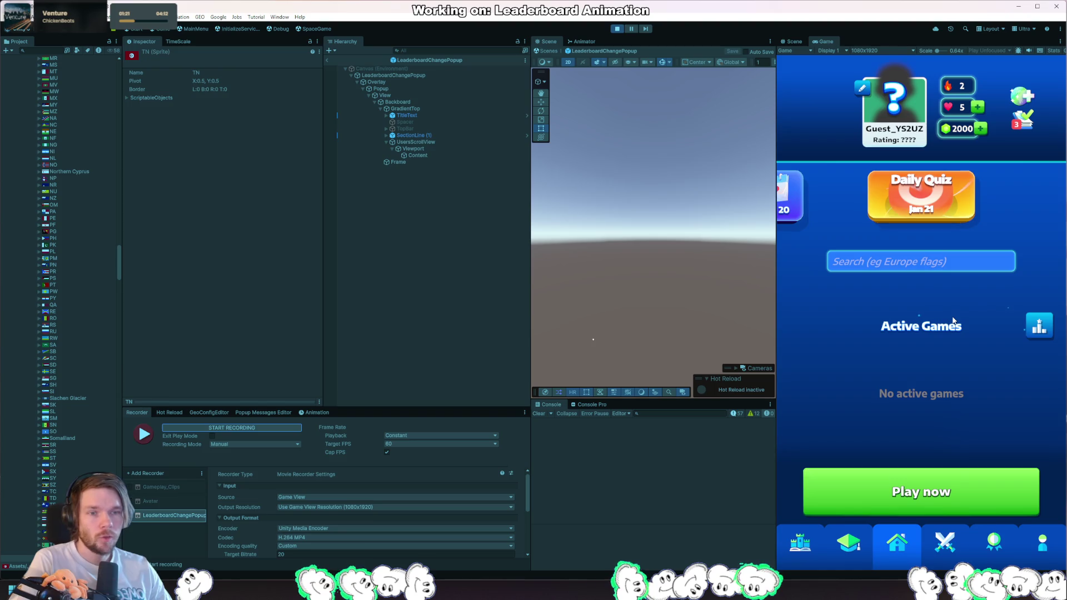
pyautogui.click(964, 486)
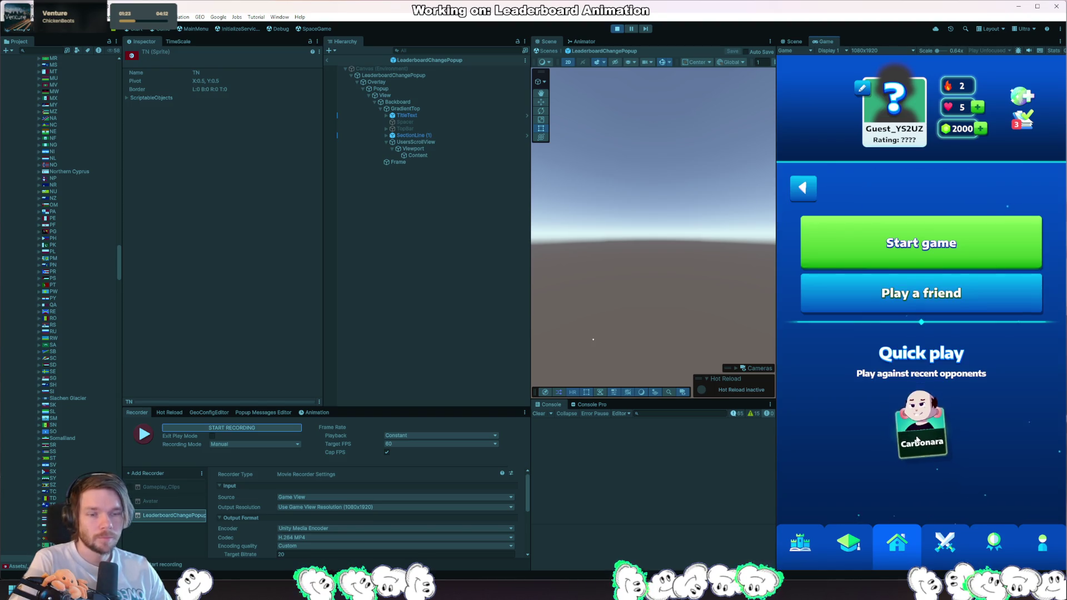
pyautogui.click(917, 440)
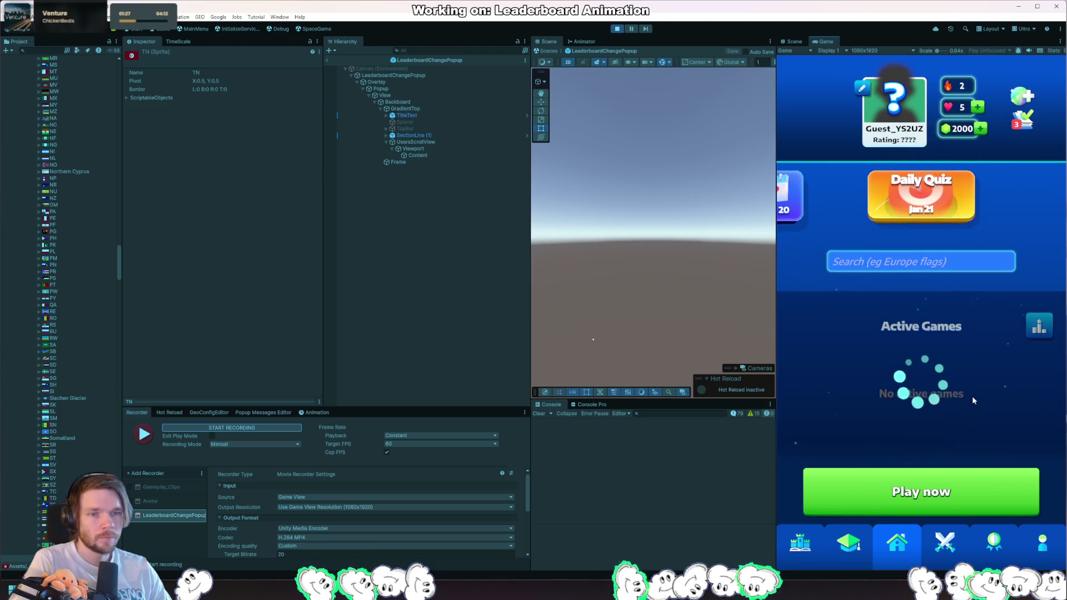
pyautogui.click(925, 401)
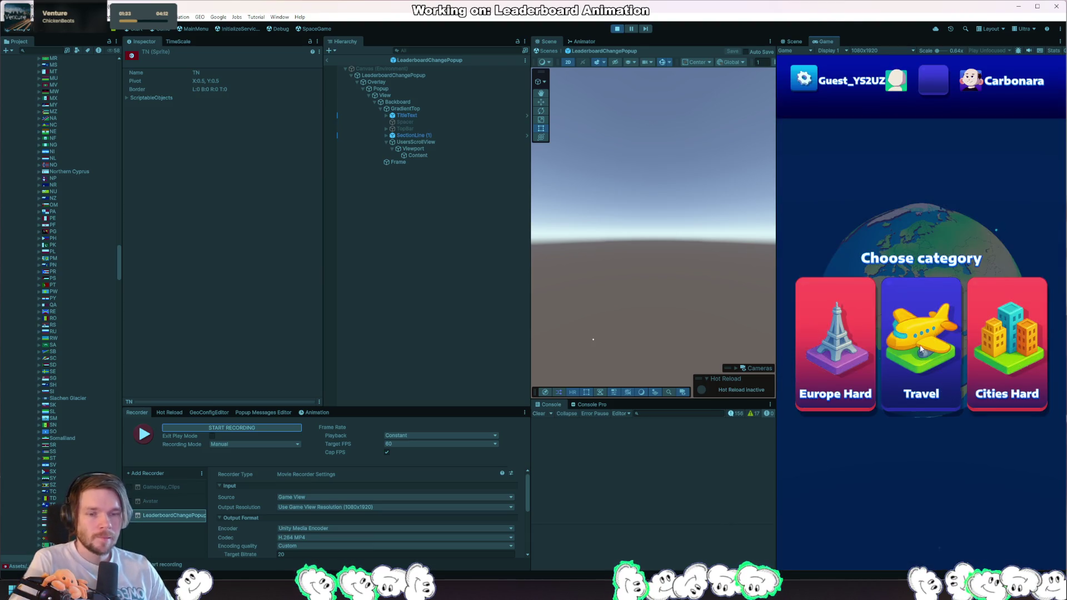
# Step: Play the Travel round, continue to the next game, and turn the globe toward North America
pyautogui.click(921, 348)
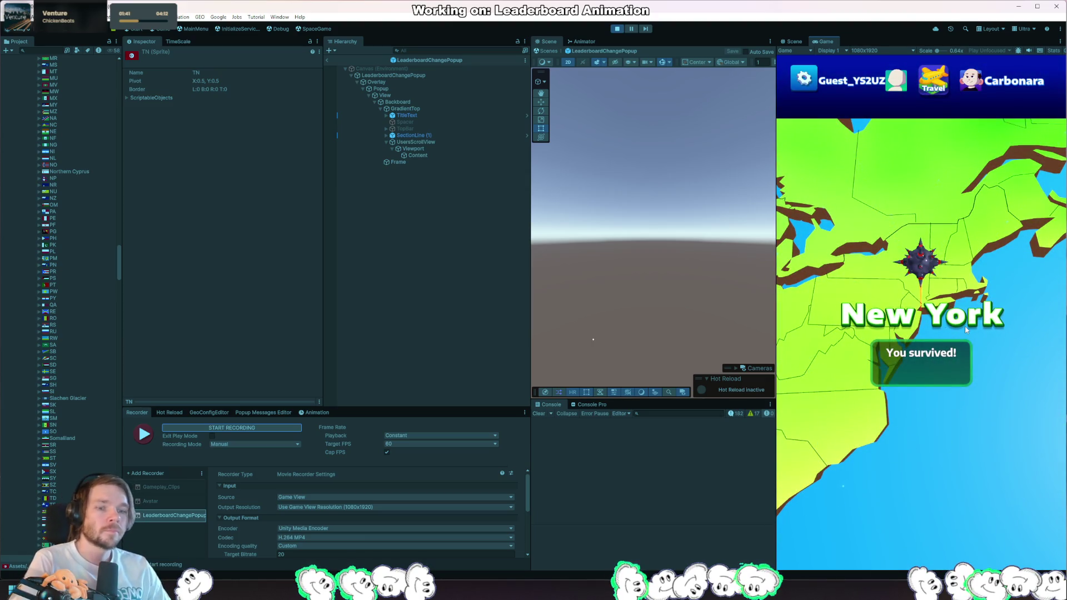
pyautogui.click(961, 472)
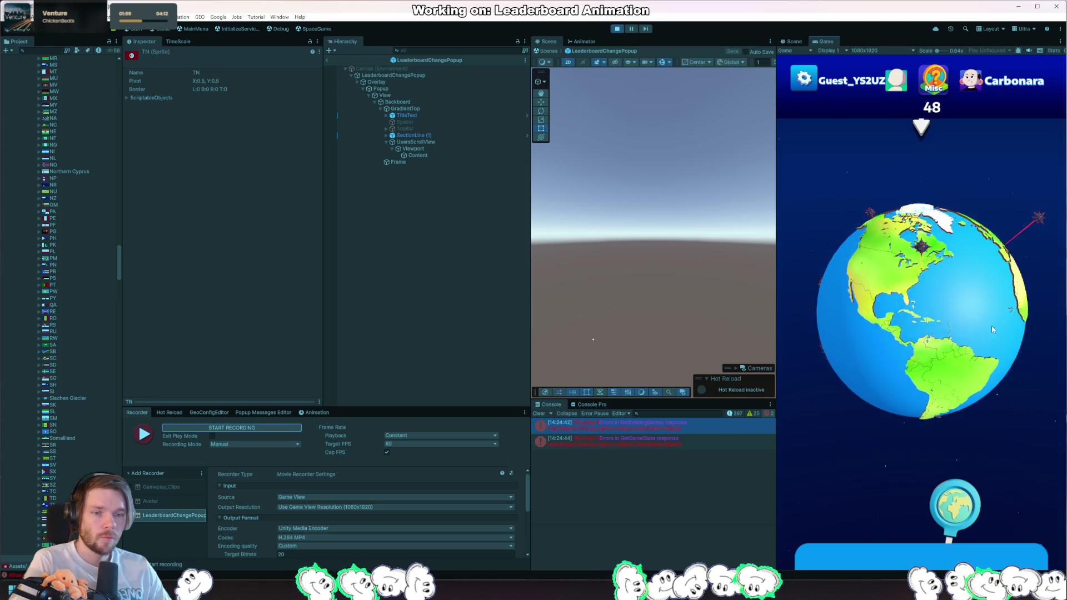
pyautogui.moveTo(928, 305)
pyautogui.mouseDown()
pyautogui.moveTo(965, 342)
pyautogui.moveTo(932, 389)
pyautogui.mouseUp()
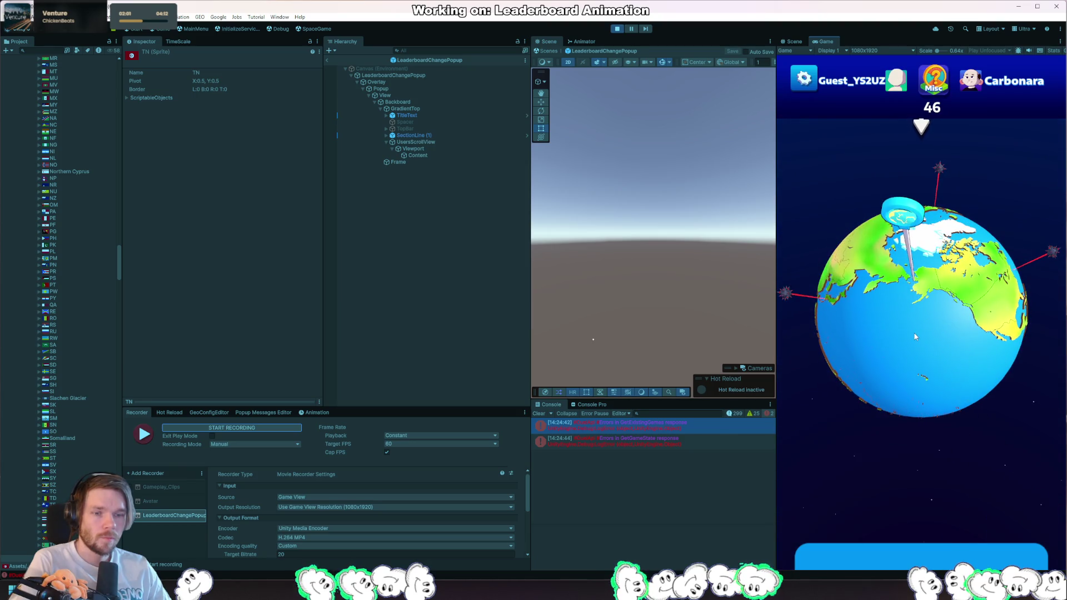
pyautogui.moveTo(1009, 384); pyautogui.dragTo(980, 415)
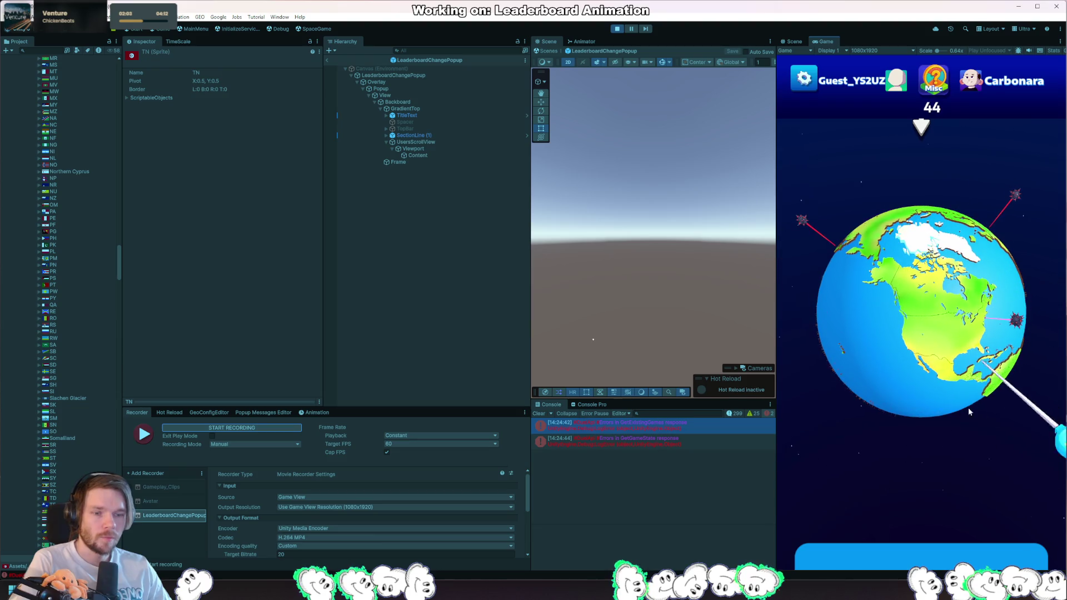
pyautogui.moveTo(1026, 494); pyautogui.dragTo(925, 411)
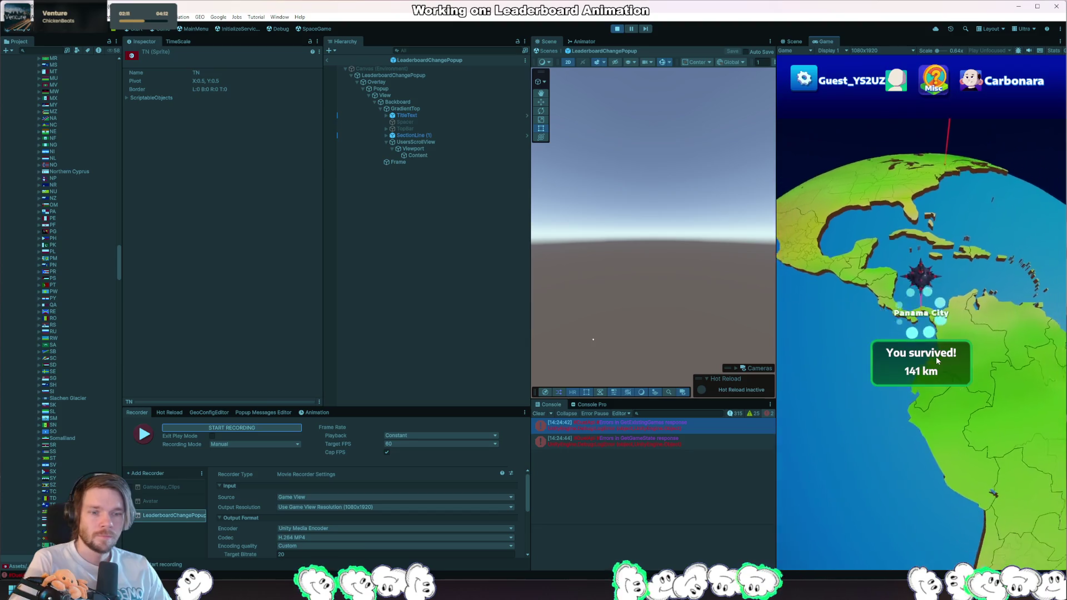
# Step: Choose Cities Easy, drop the pin on Vancouver, and advance until the duel ends
pyautogui.click(847, 349)
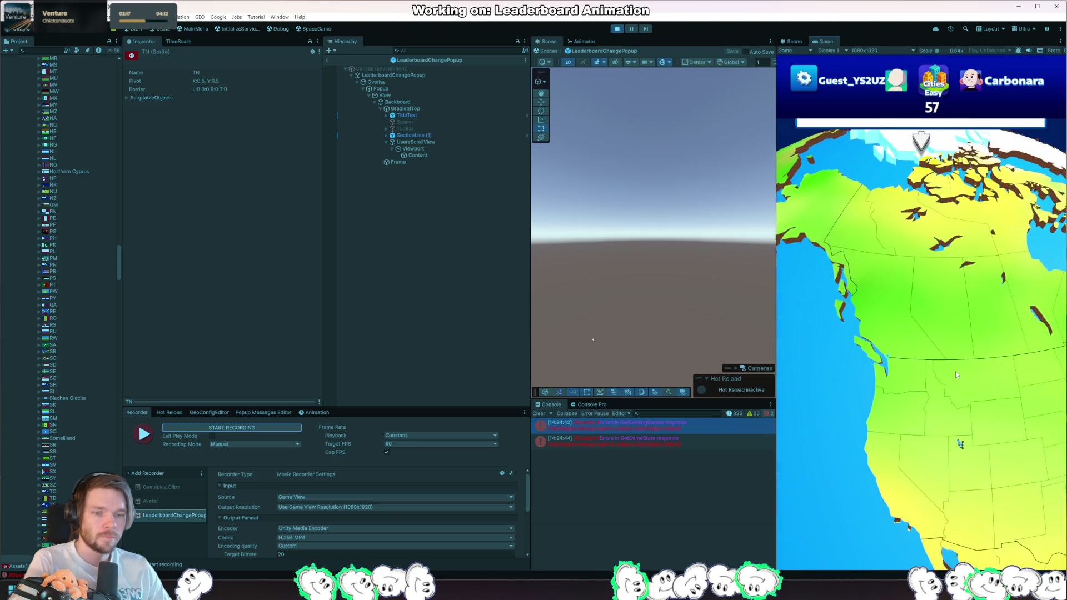
pyautogui.click(956, 372)
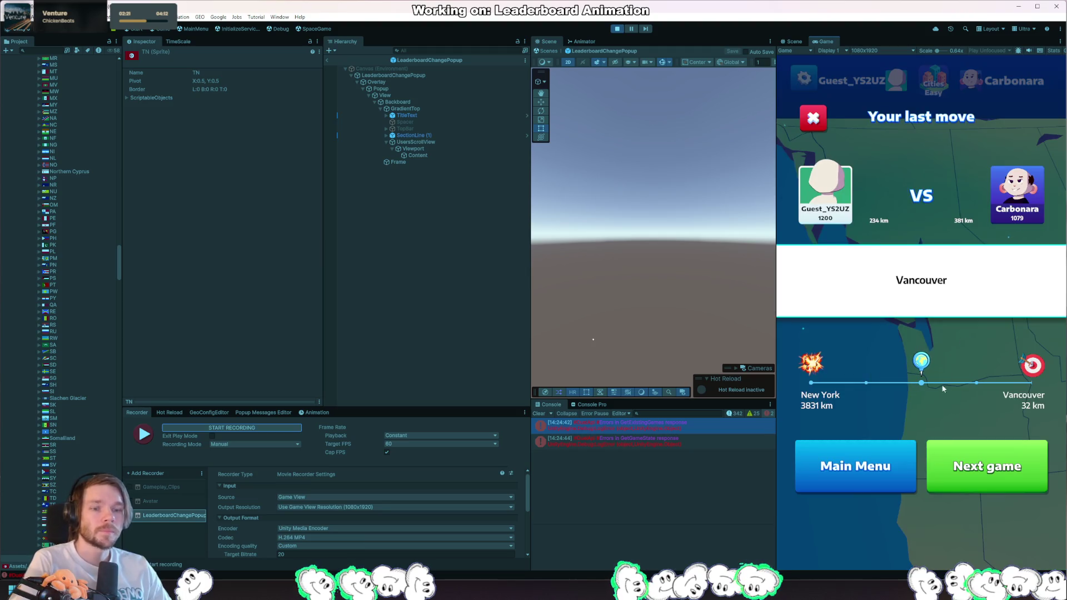
pyautogui.click(1007, 474)
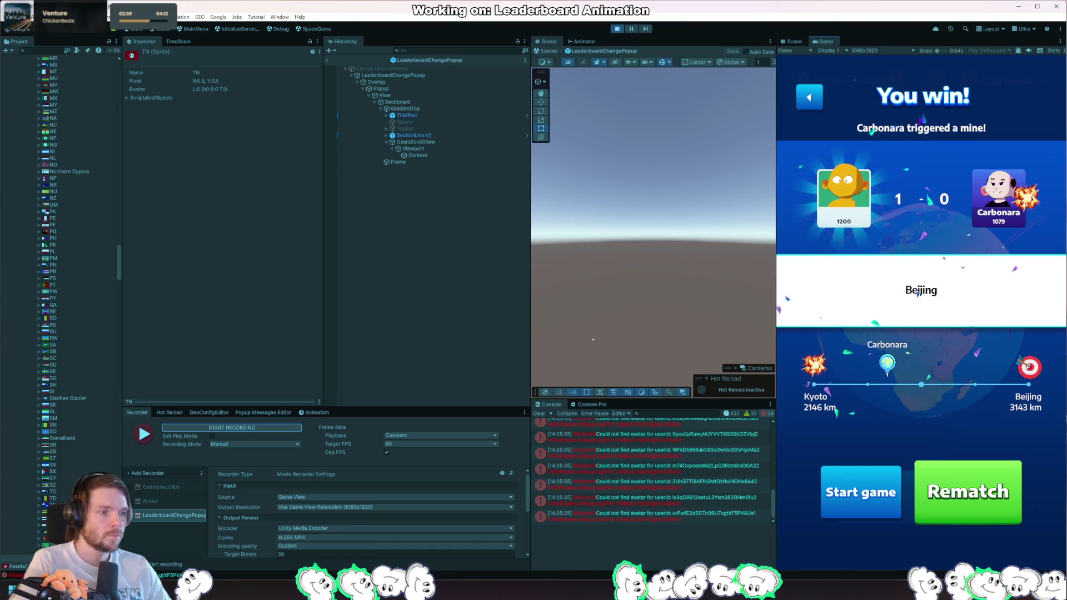
pyautogui.hotkey('alt', 'Tab')
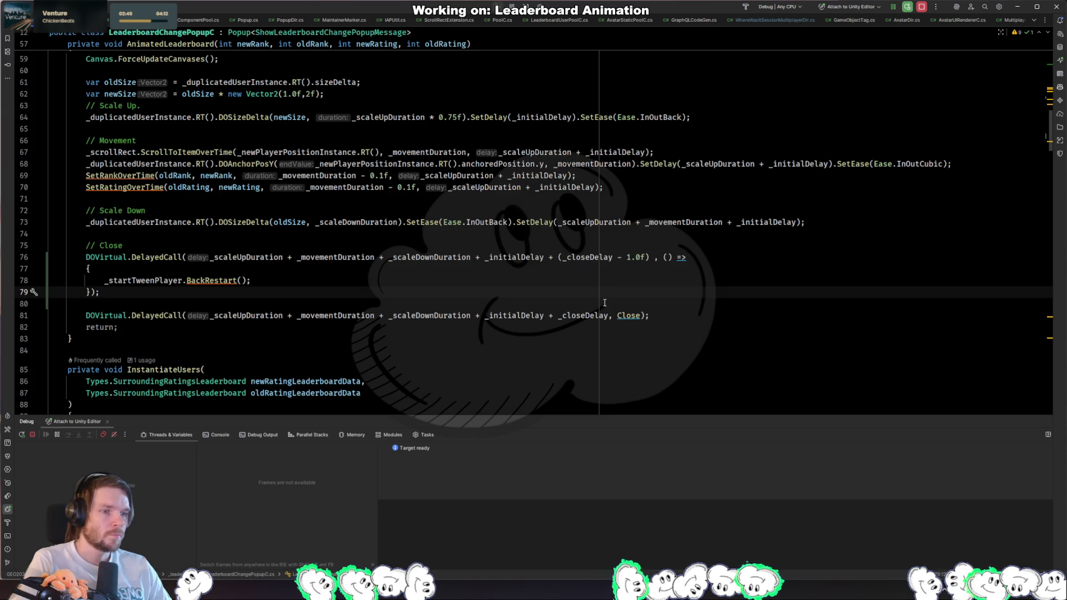
# Step: Check _closeDelay usage in Rider, set the popup's Close Delay to 2, and restart play mode
pyautogui.click(595, 253)
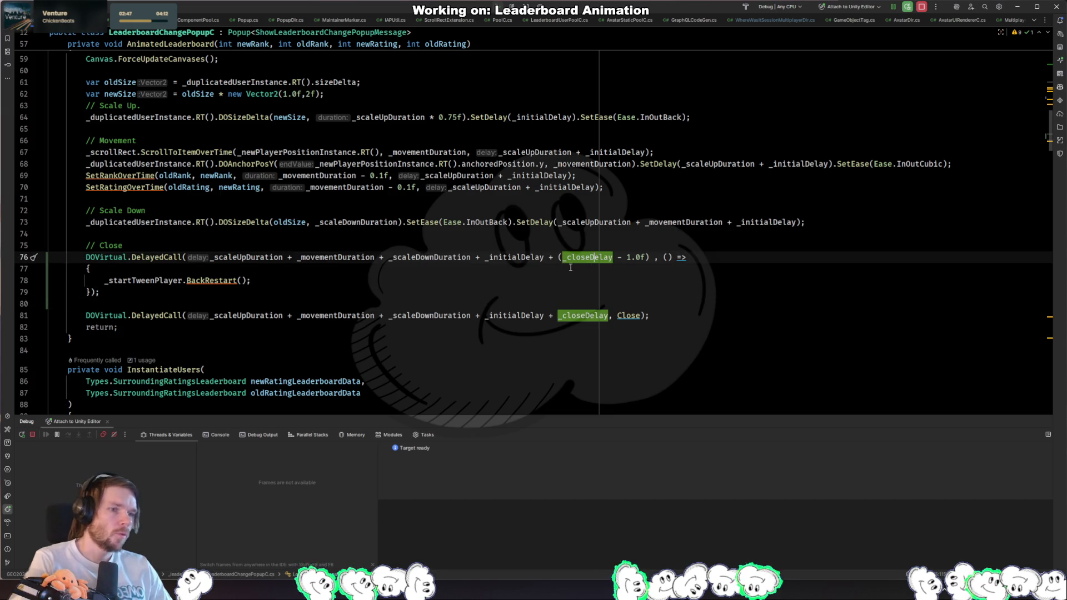
pyautogui.hotkey('alt', 'Tab')
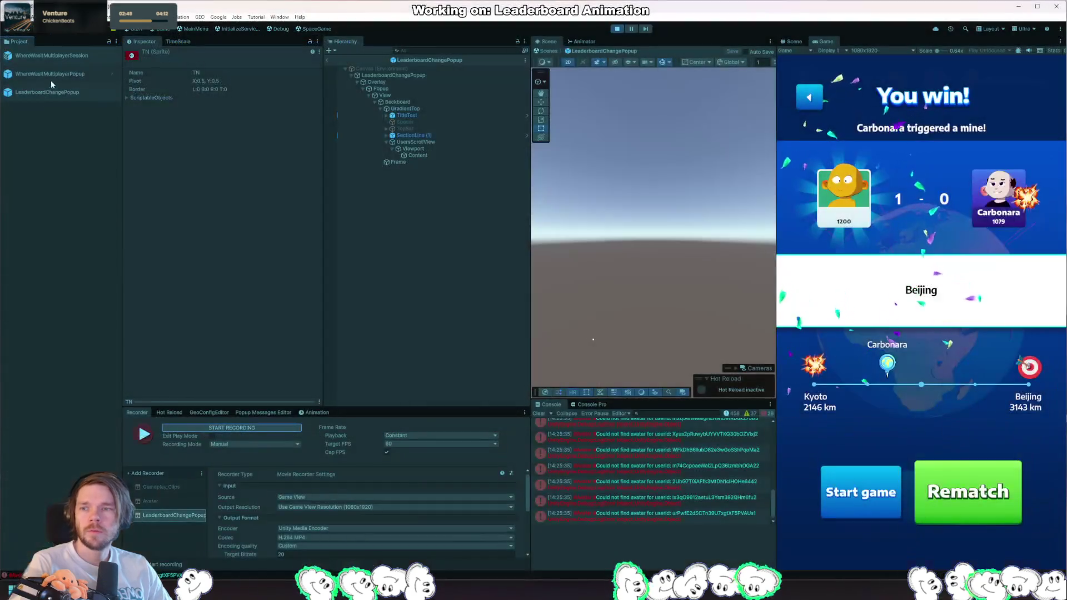
pyautogui.click(219, 363)
pyautogui.write('2')
pyautogui.press('Return')
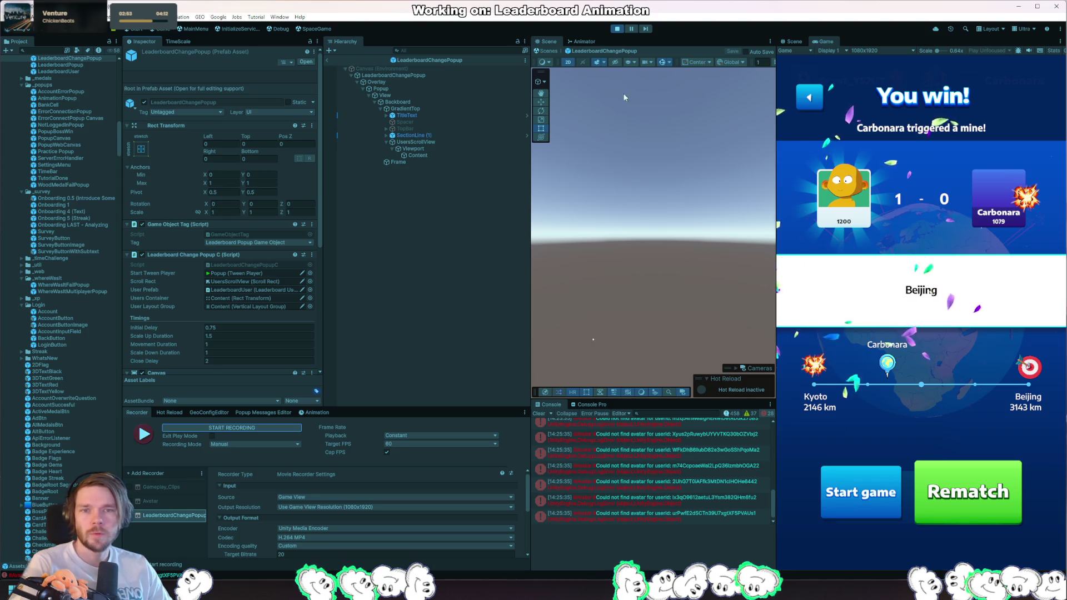
pyautogui.click(619, 30)
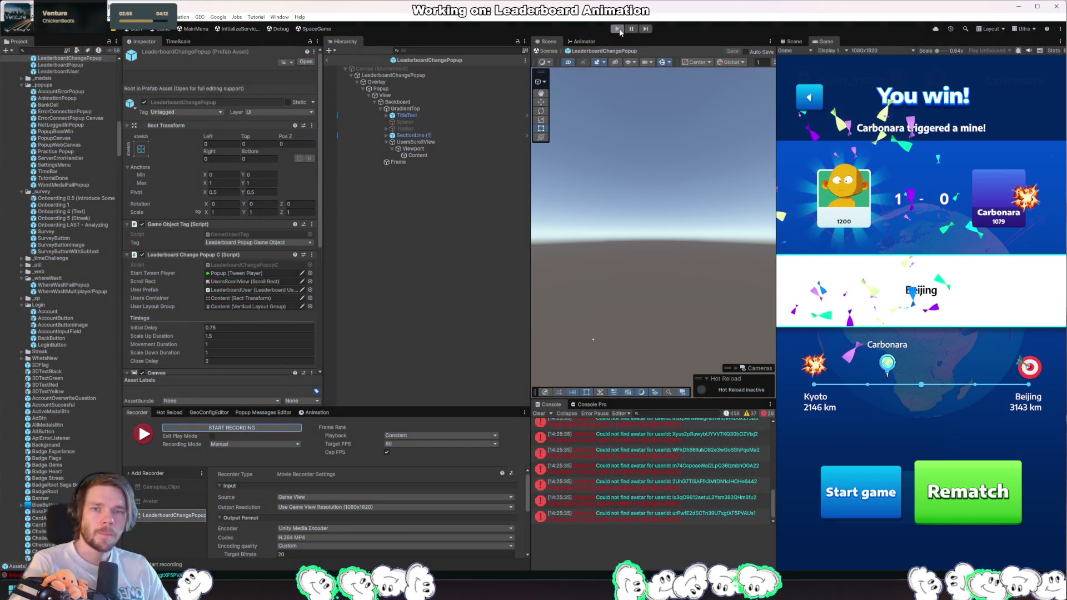
pyautogui.click(618, 29)
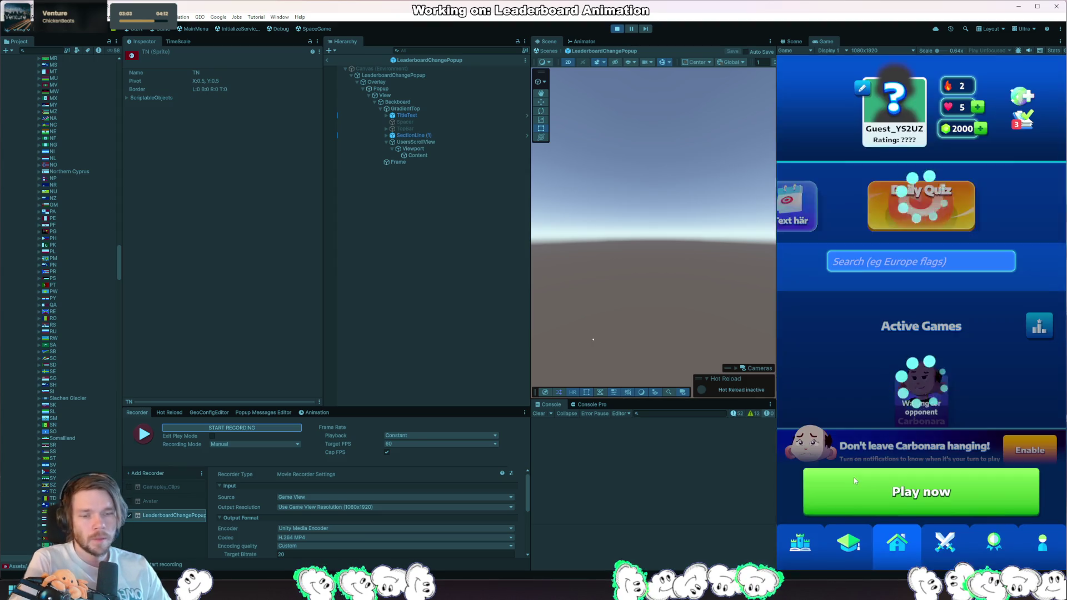
# Step: Start a quick-play duel against Carbonara, open it, and choose Asia Easy
pyautogui.click(950, 470)
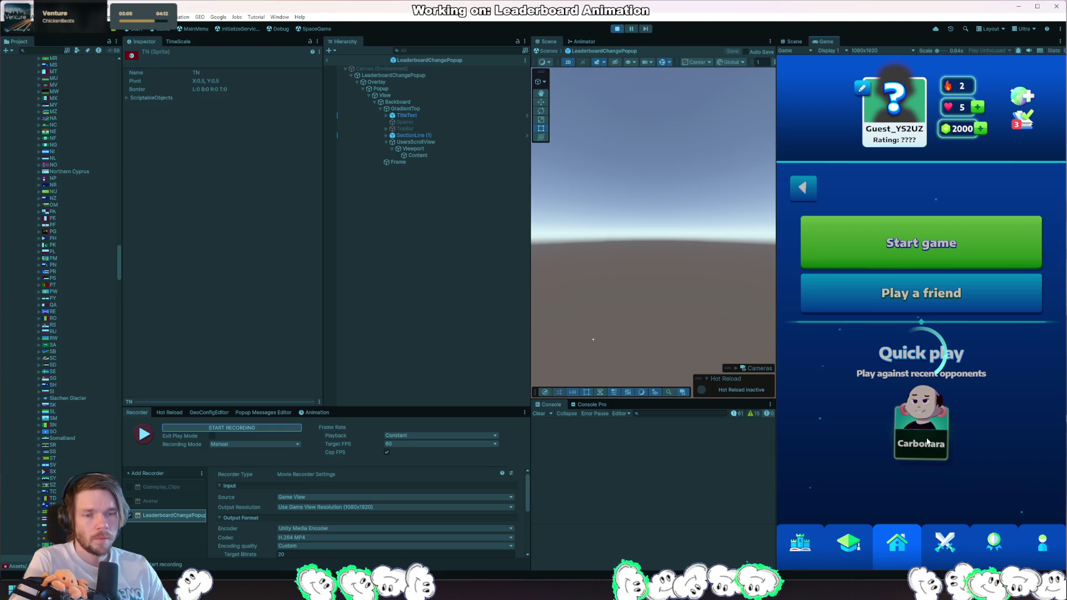
pyautogui.click(928, 442)
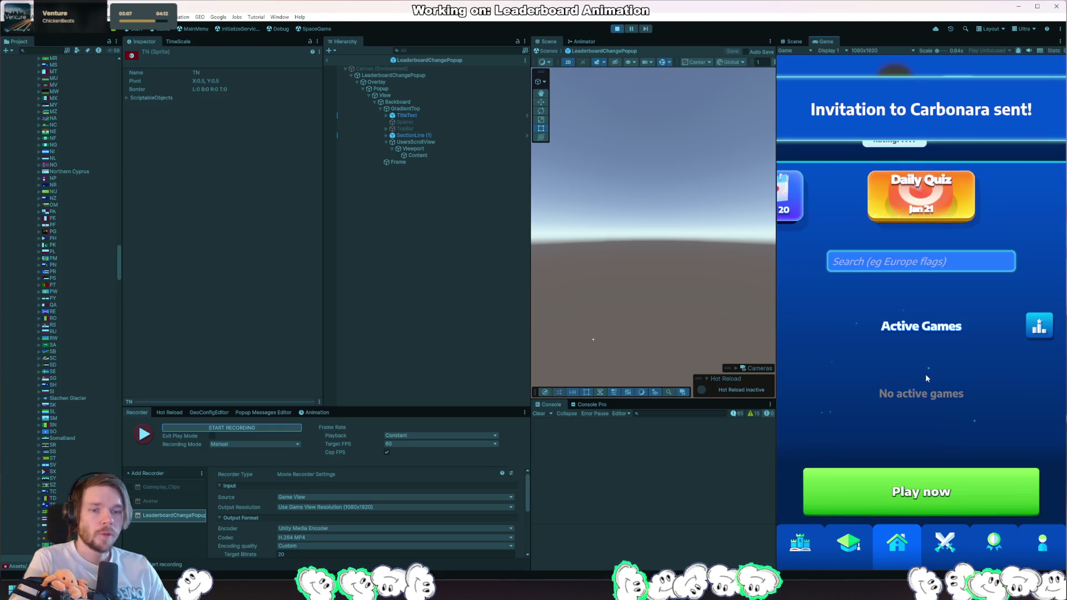
pyautogui.click(931, 394)
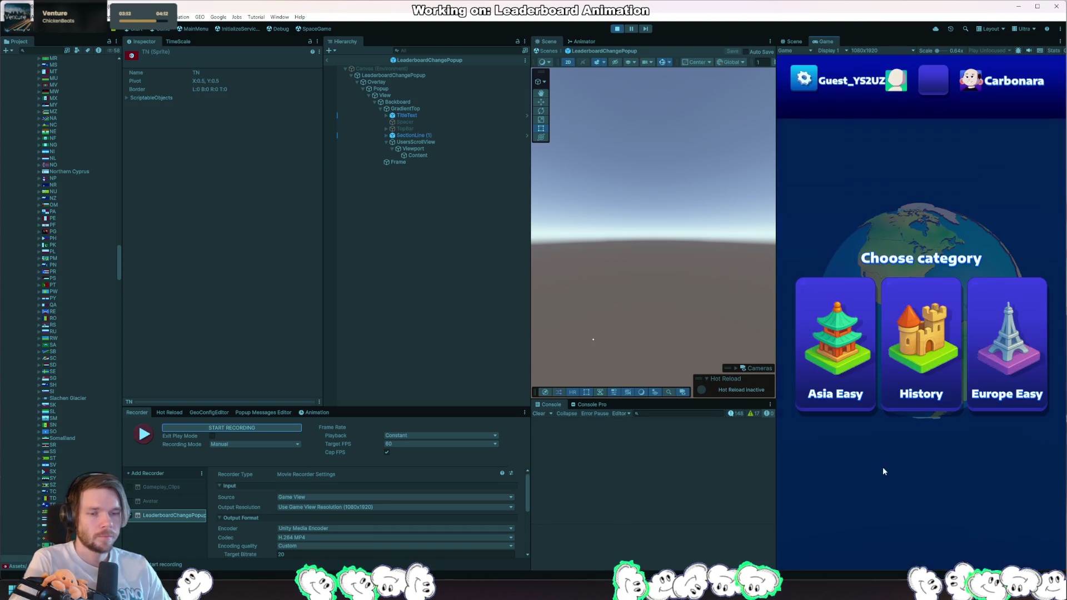
pyautogui.click(867, 373)
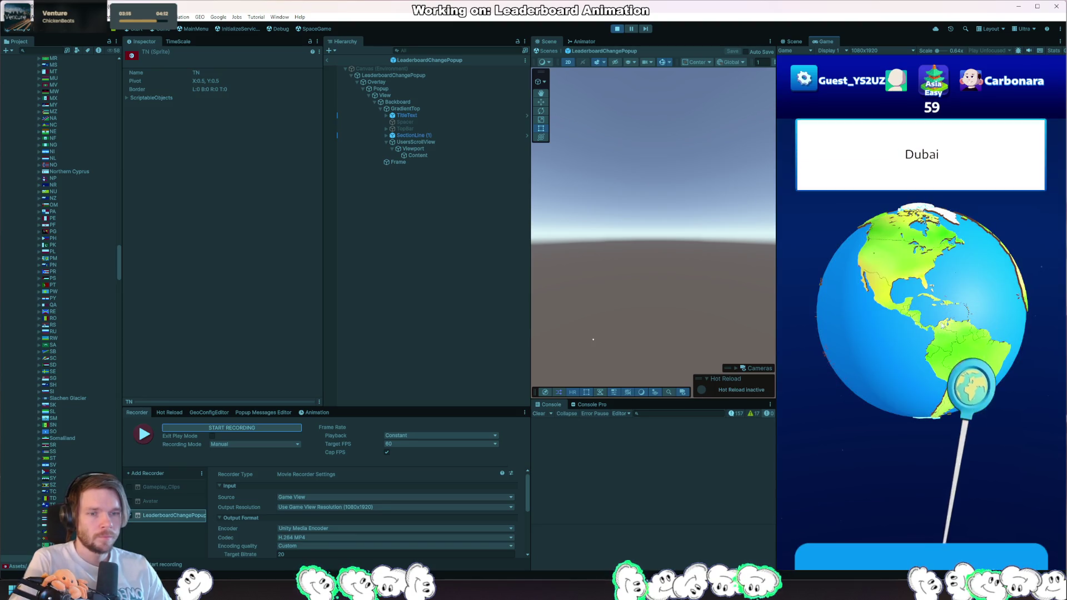
# Step: Answer the Dubai round, skip the opponent's pick, and find Szeged over Europe
pyautogui.moveTo(953, 503); pyautogui.dragTo(920, 370)
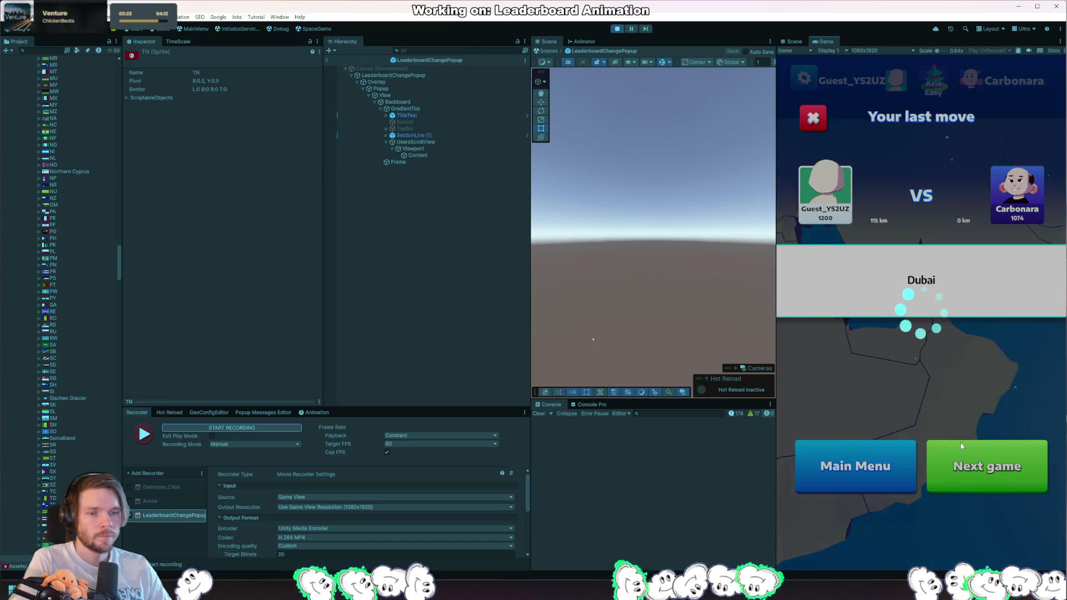
pyautogui.click(960, 446)
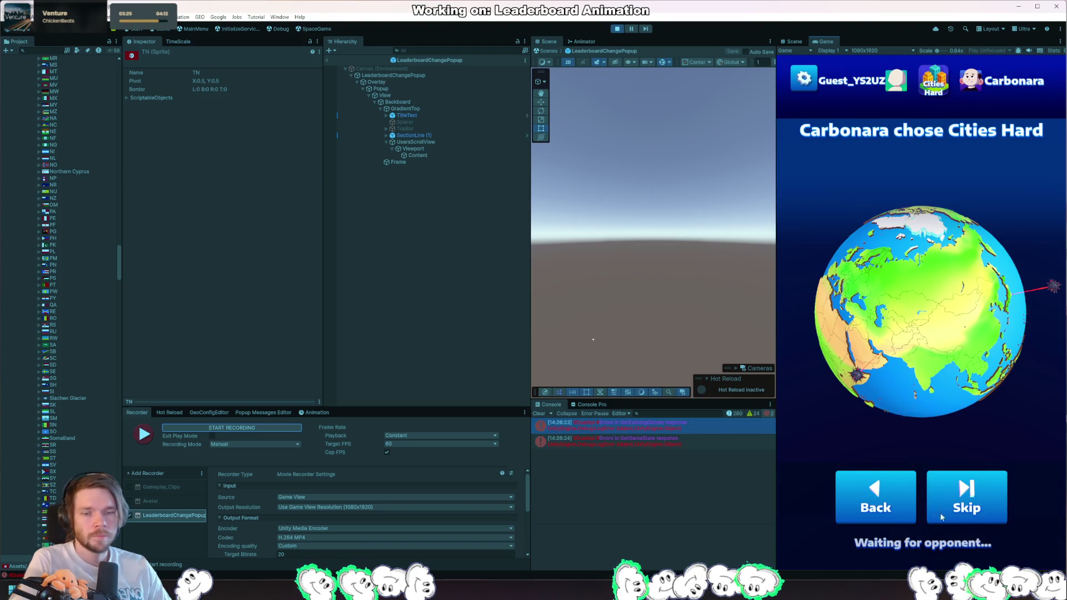
pyautogui.click(963, 481)
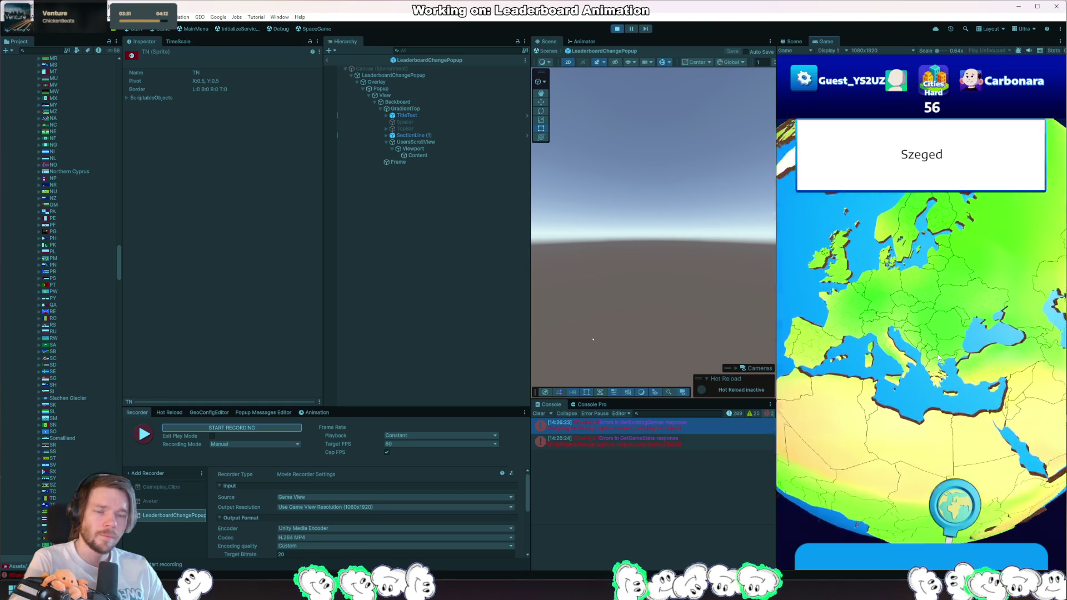
pyautogui.moveTo(1006, 296)
pyautogui.mouseDown()
pyautogui.moveTo(937, 360)
pyautogui.moveTo(956, 388)
pyautogui.moveTo(949, 369)
pyautogui.moveTo(994, 343)
pyautogui.mouseUp()
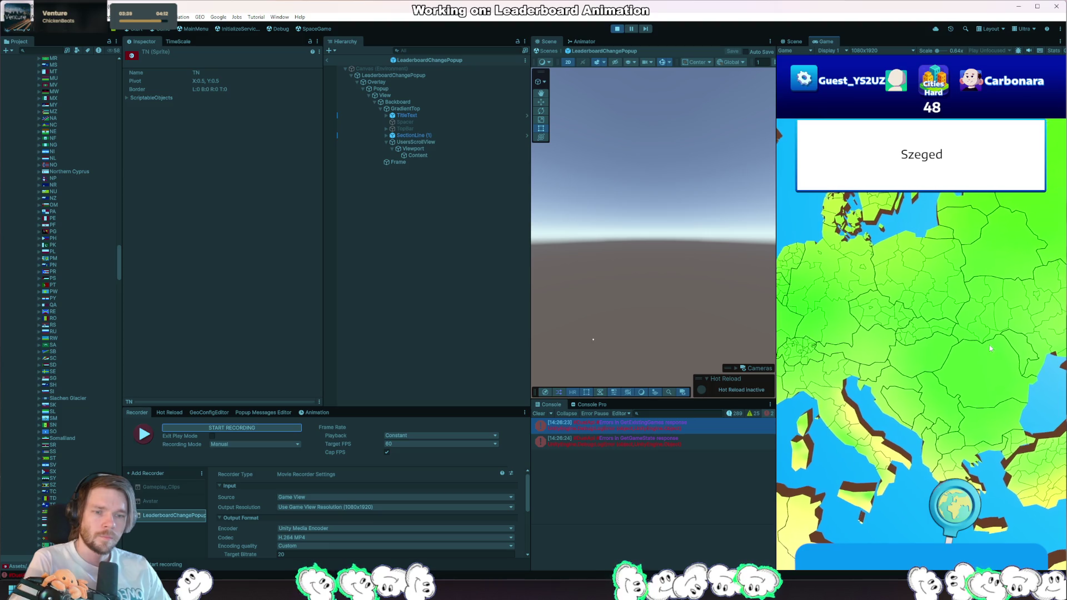
pyautogui.scroll(2, 881, 365)
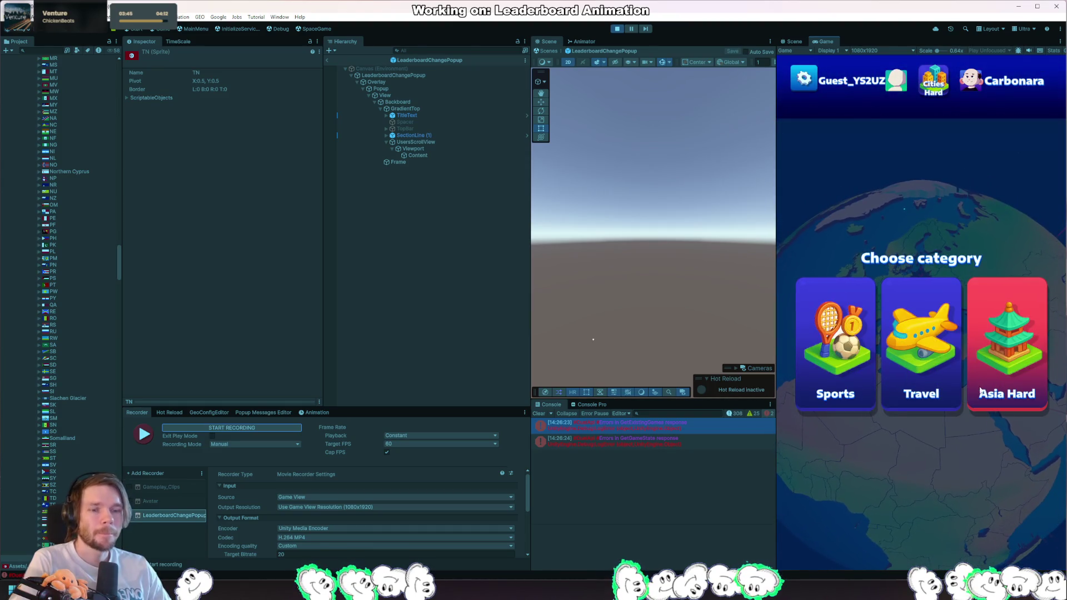
# Step: Choose Asia Hard, pin Abbottabad in northern Pakistan, and continue to the results
pyautogui.click(1026, 368)
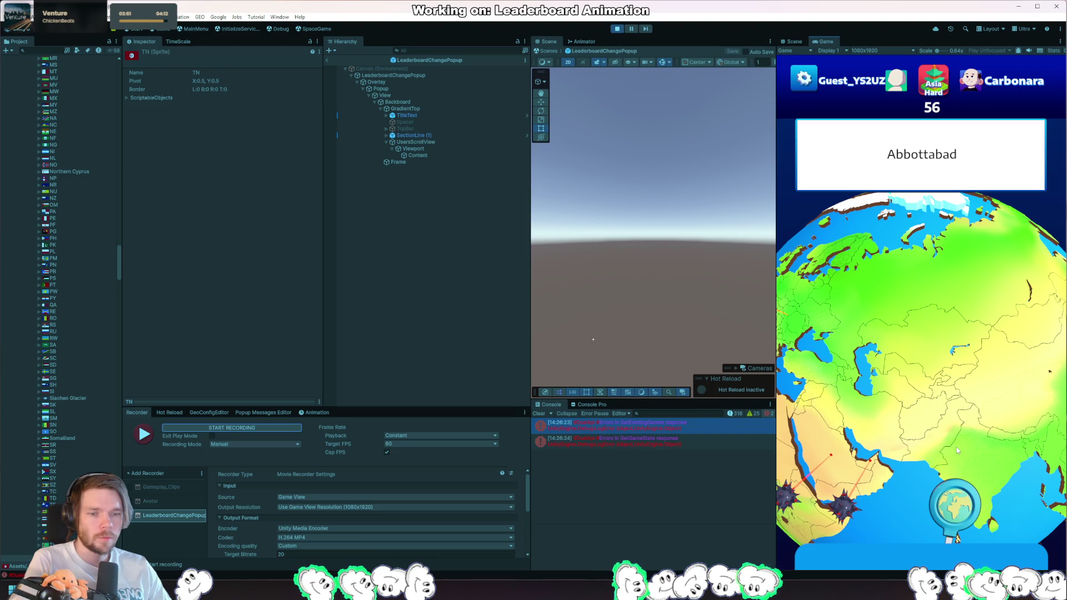
pyautogui.moveTo(957, 450); pyautogui.dragTo(922, 369)
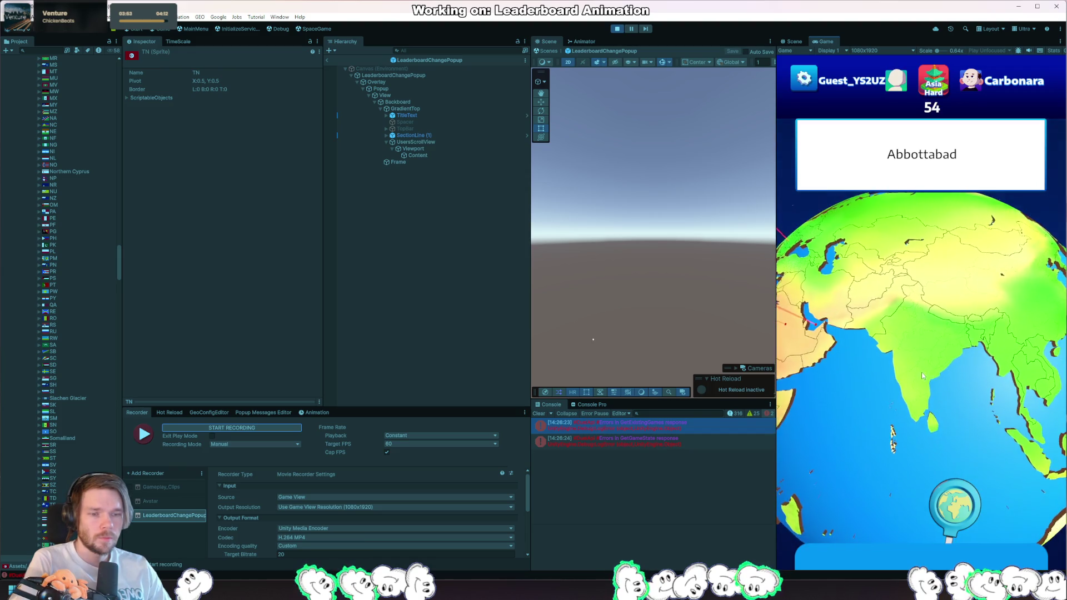
pyautogui.click(922, 369)
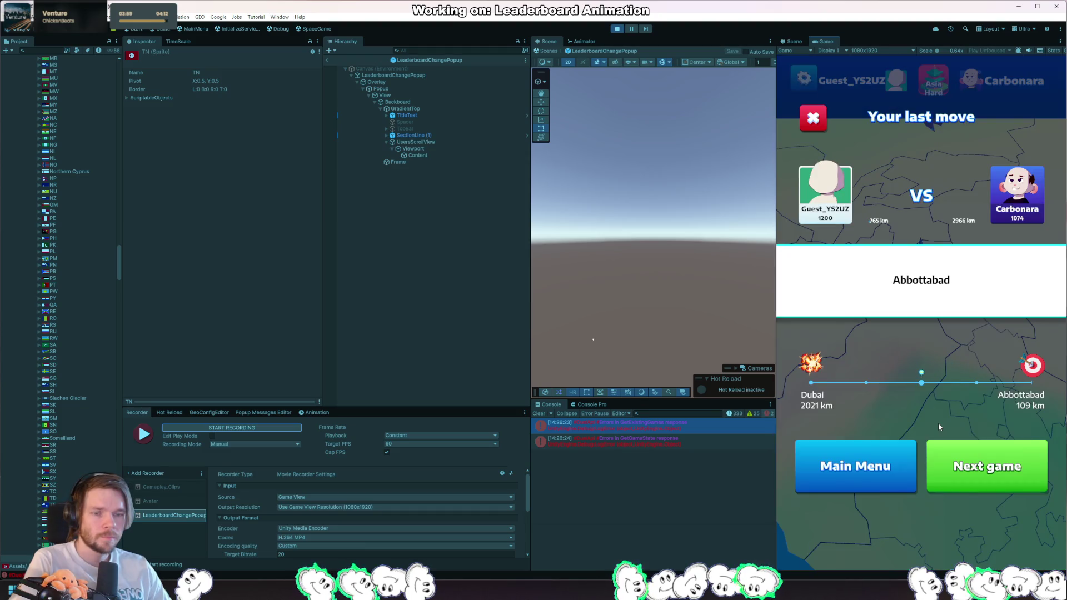
pyautogui.click(1004, 466)
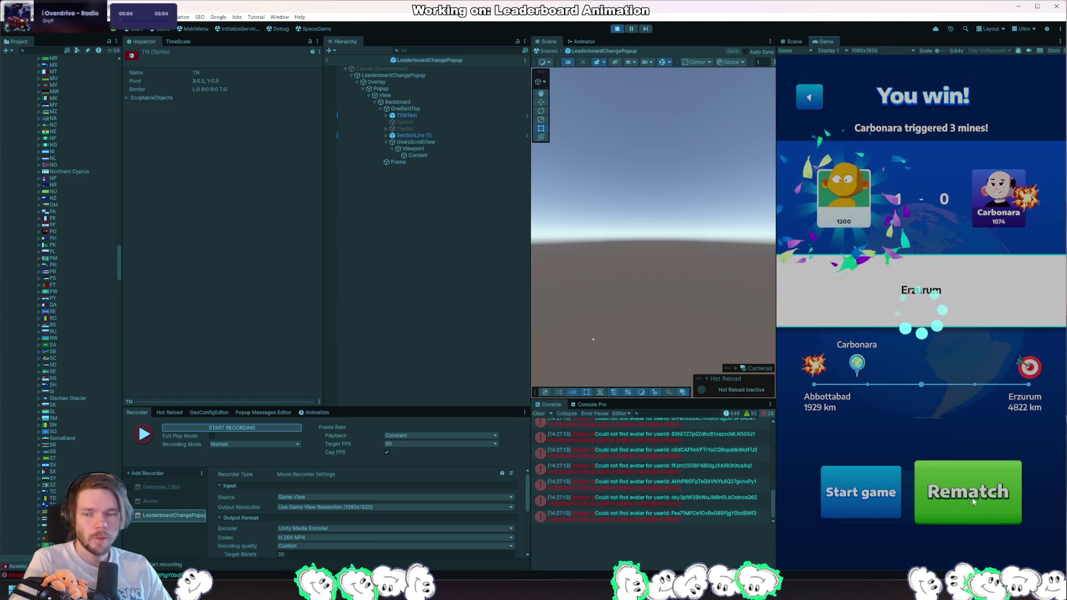
# Step: Rematch Carbonara, pin Jerusalem in Asia Easy, skip the opponent's turn, and start recording
pyautogui.click(961, 495)
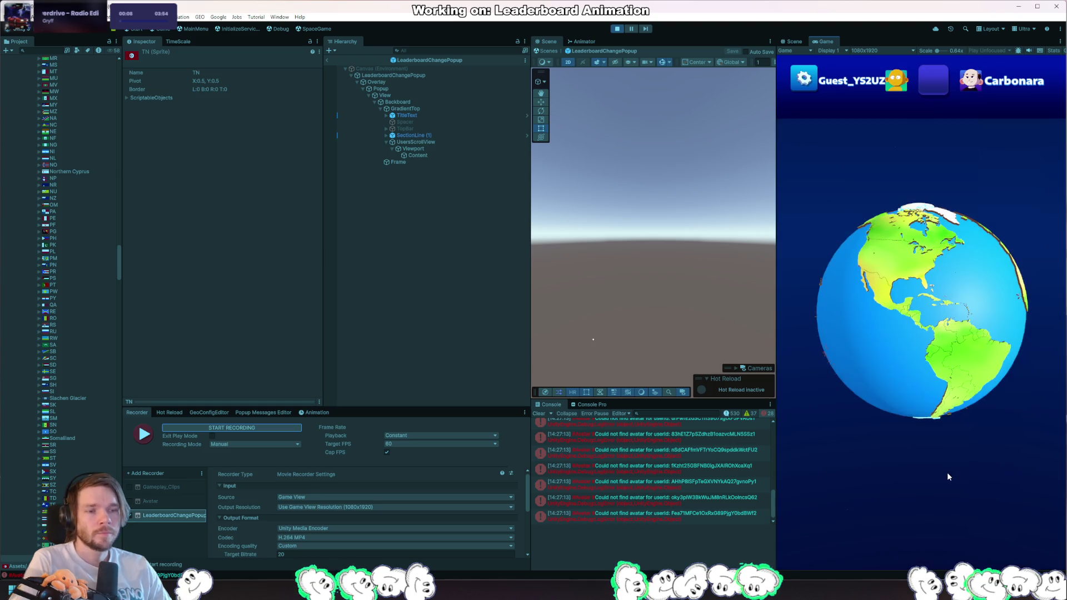
pyautogui.click(865, 370)
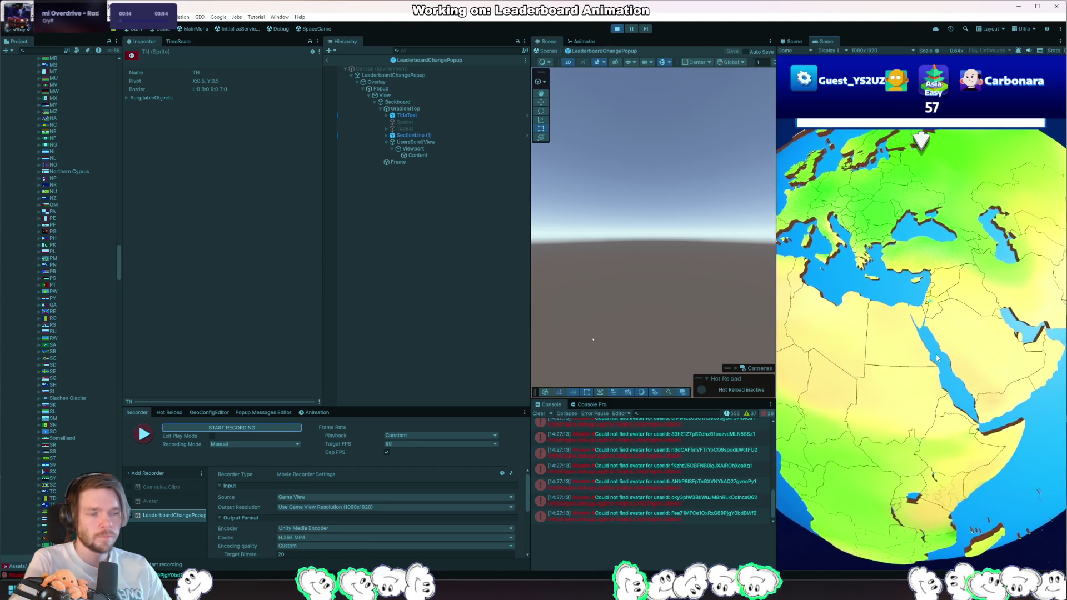
pyautogui.click(923, 341)
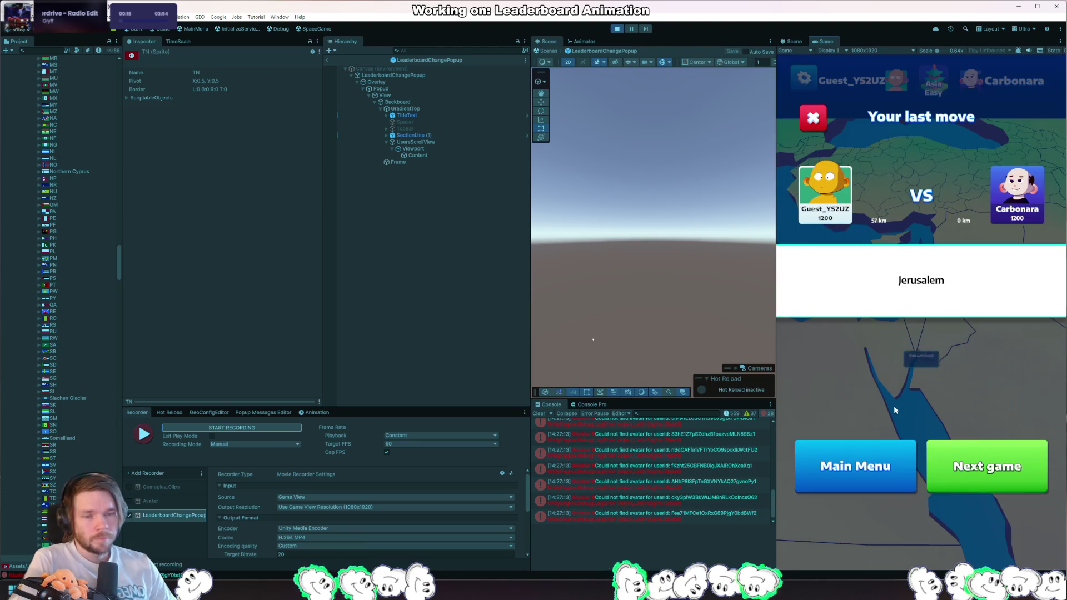
pyautogui.click(998, 473)
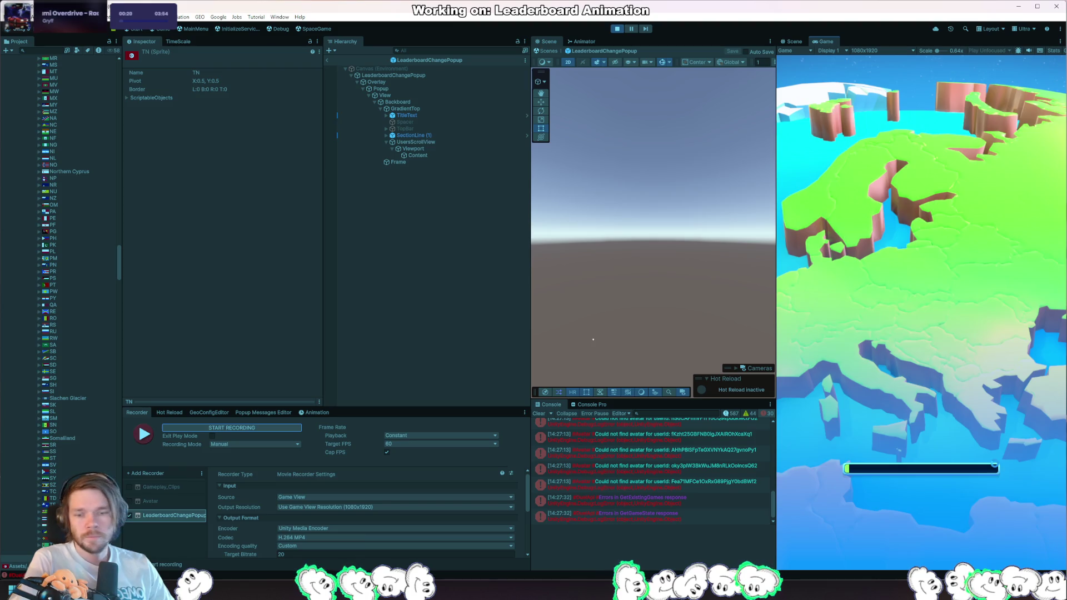
pyautogui.click(985, 489)
pyautogui.click(239, 427)
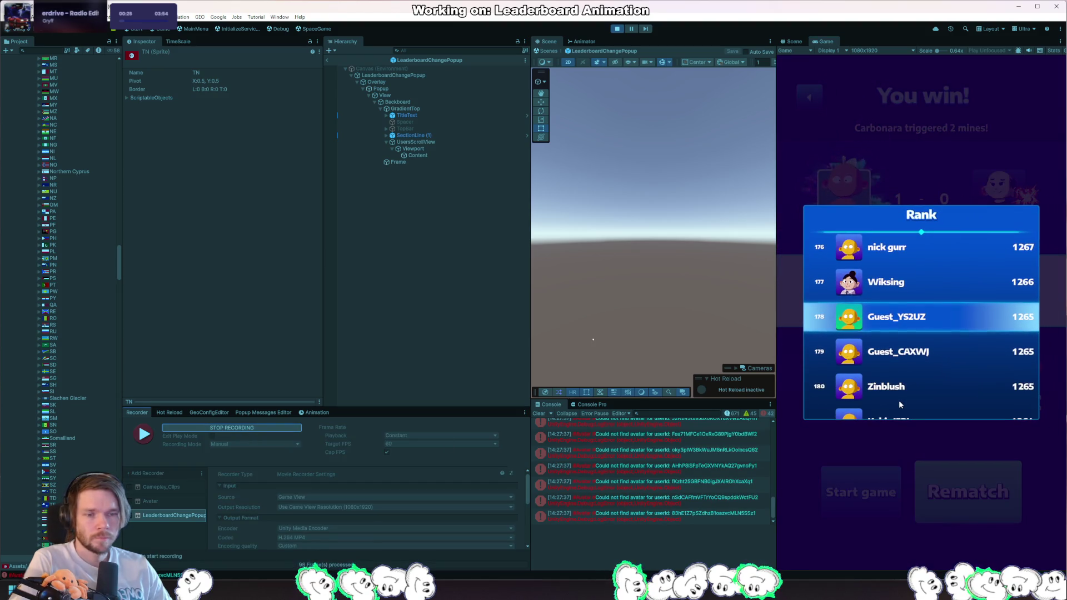
# Step: Stop the recording, keep Playback at Constant, and toggle Cap FPS off then back on
pyautogui.click(247, 428)
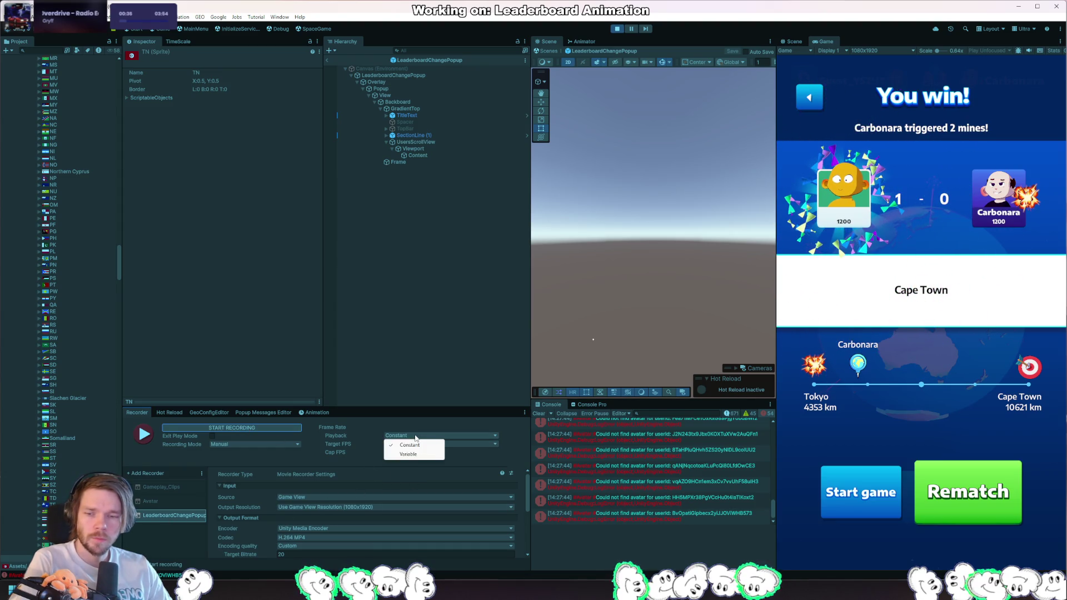
pyautogui.click(368, 463)
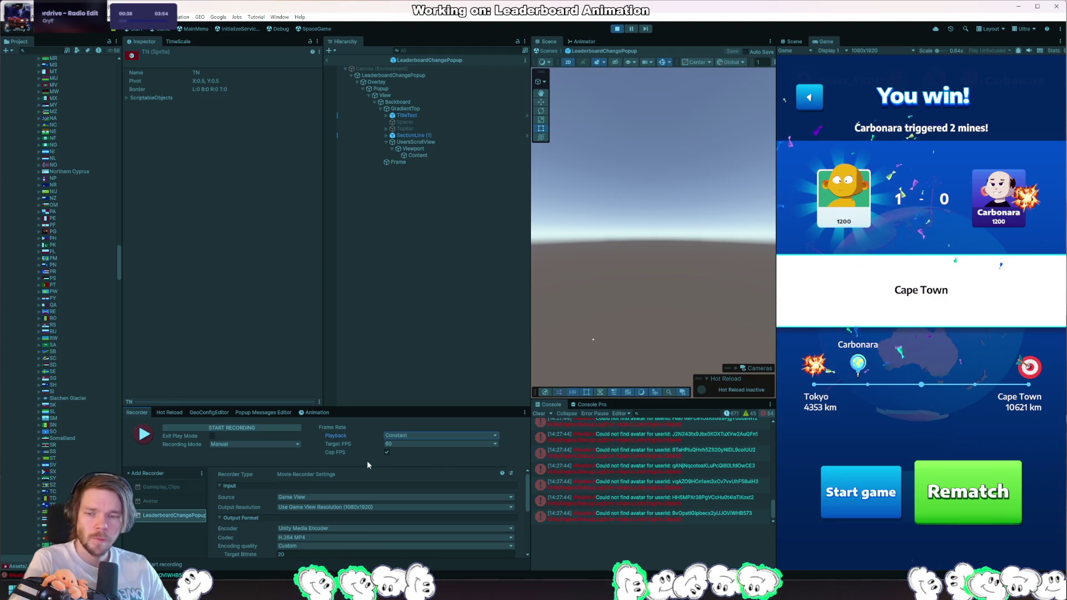
pyautogui.click(388, 453)
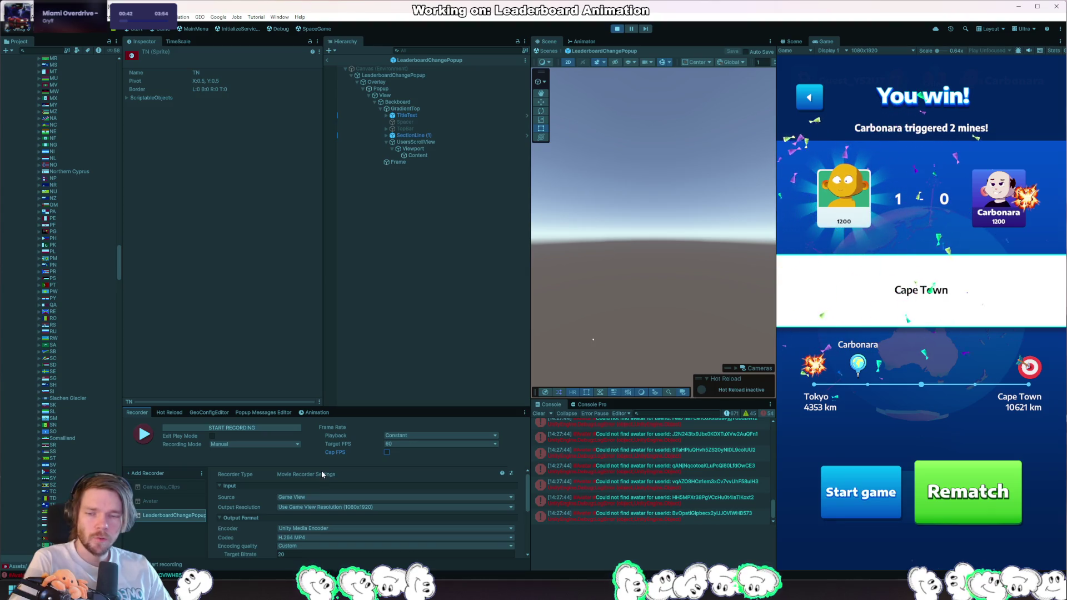
pyautogui.click(386, 452)
# Step: Scroll through the recorder's Output Format and Output File settings, then stop the game
pyautogui.scroll(-5, 260, 529)
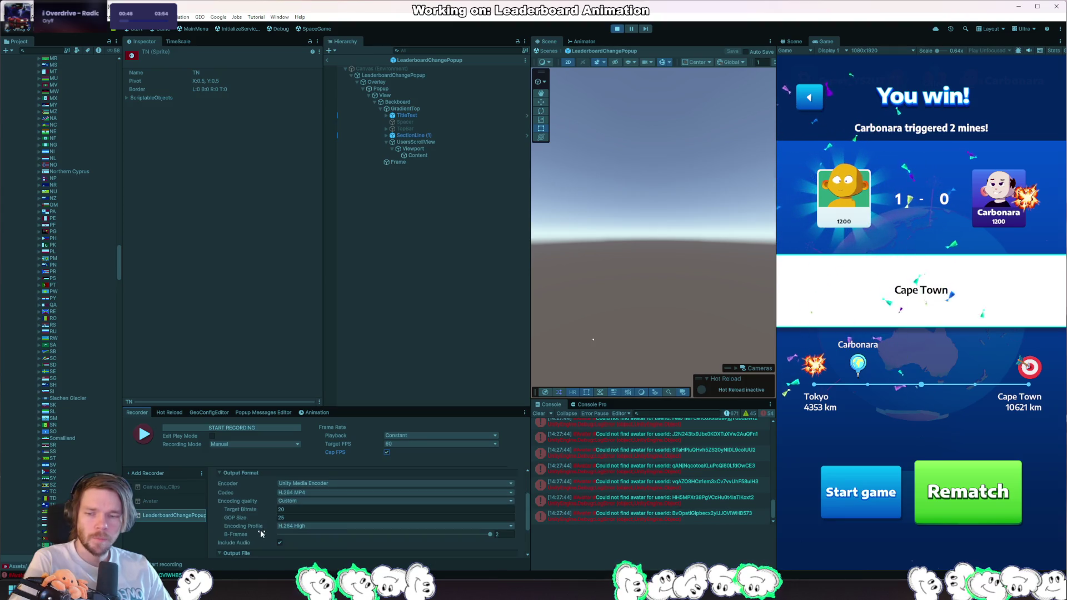
pyautogui.scroll(3, 259, 531)
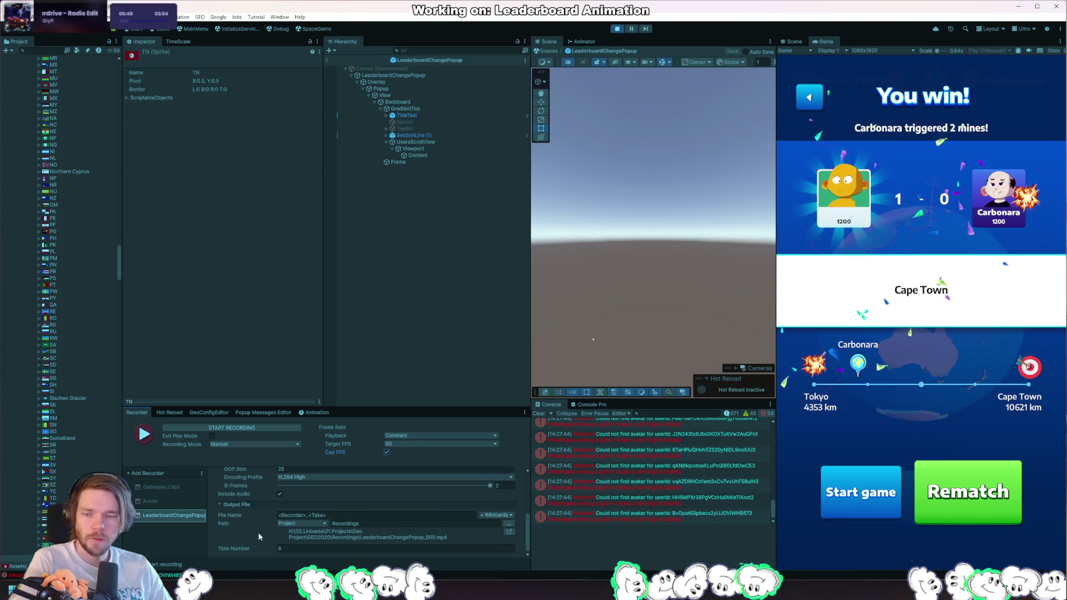
pyautogui.scroll(2, 258, 534)
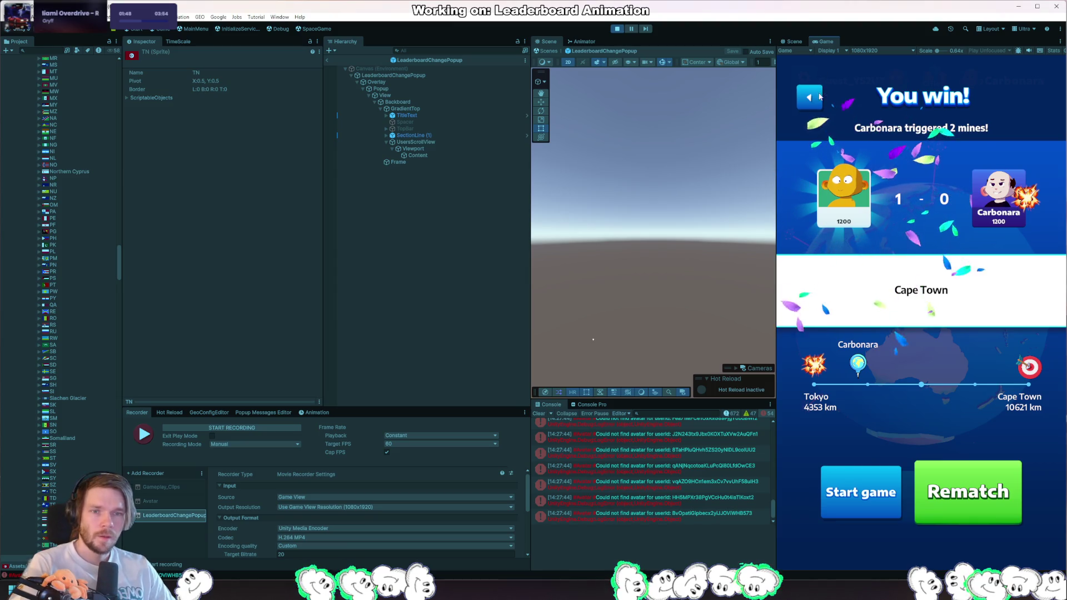
pyautogui.click(618, 29)
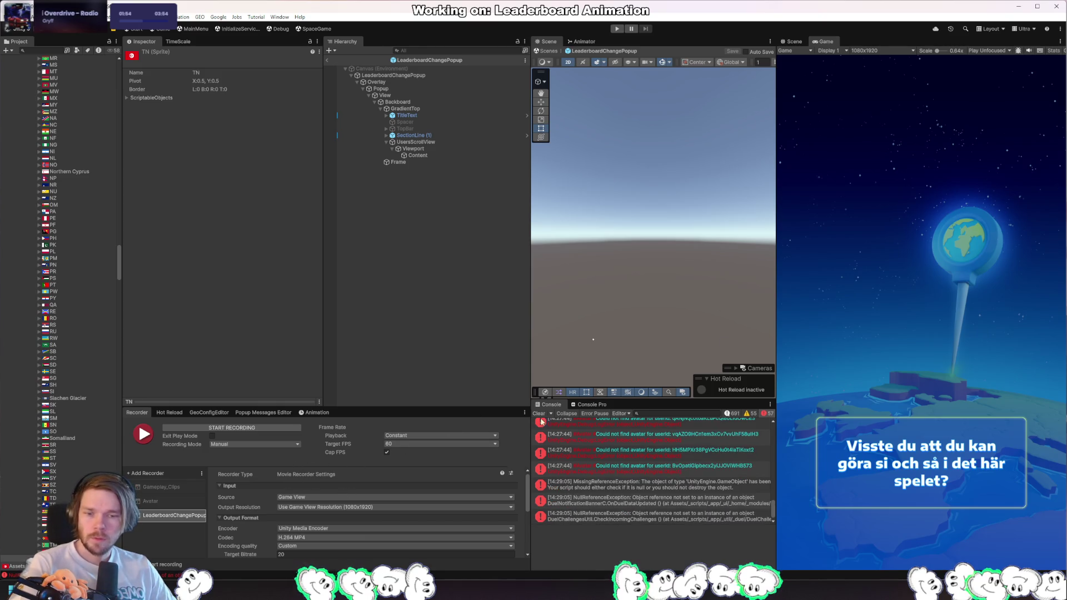
# Step: Show the NullReferenceException's stack trace and jump to its source line in Rider
pyautogui.click(691, 503)
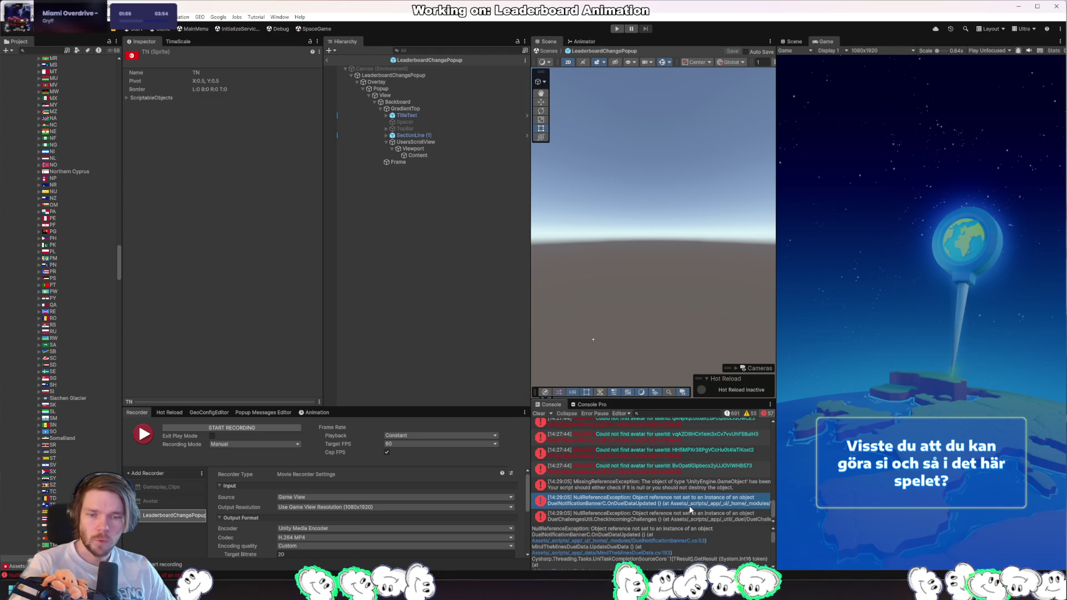
pyautogui.click(683, 541)
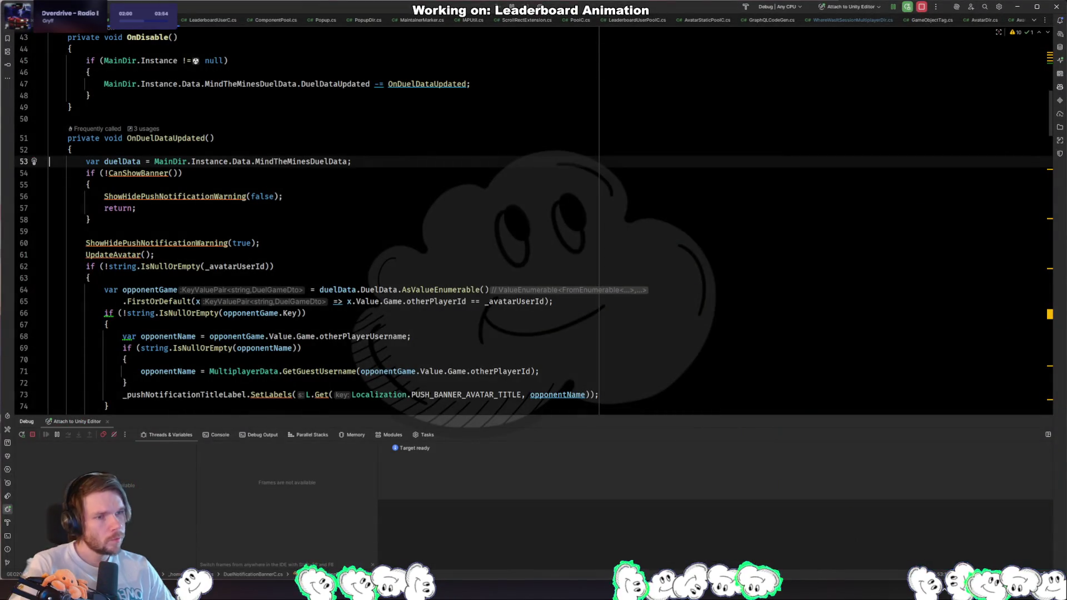
# Step: Open the MissingReferenceException's trace at DuelFinishedGamesModuleC.cs line 58
pyautogui.hotkey('alt', 'Tab')
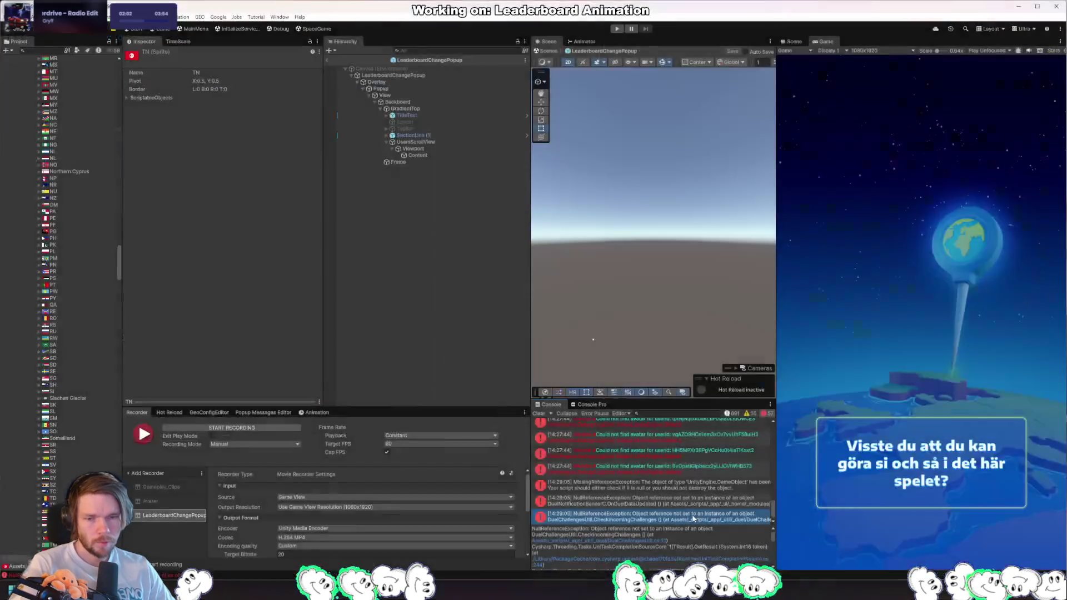
pyautogui.click(690, 486)
pyautogui.scroll(-3, 732, 548)
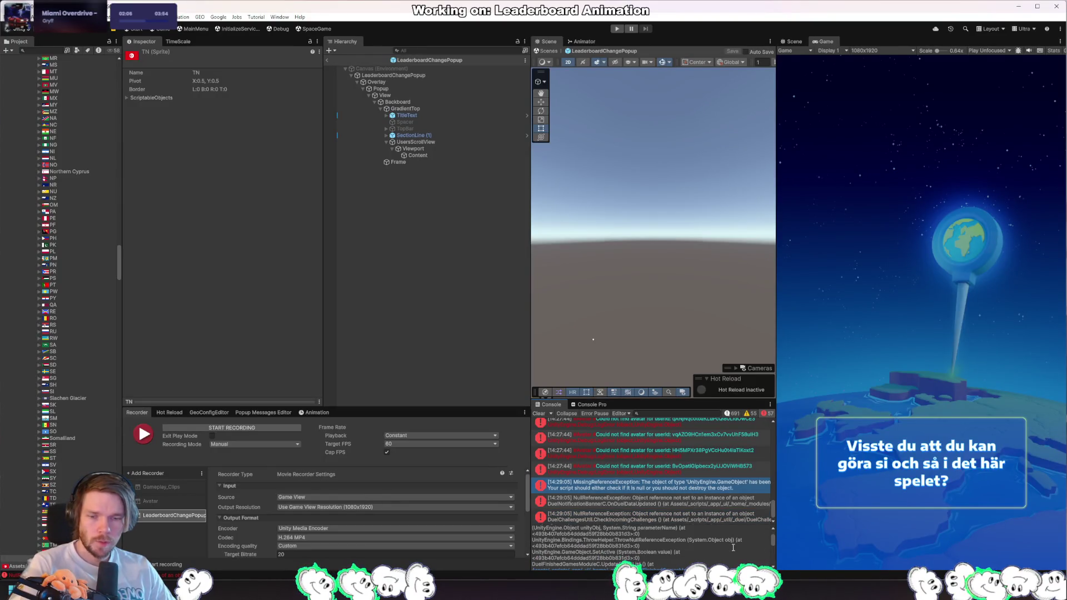
pyautogui.click(688, 561)
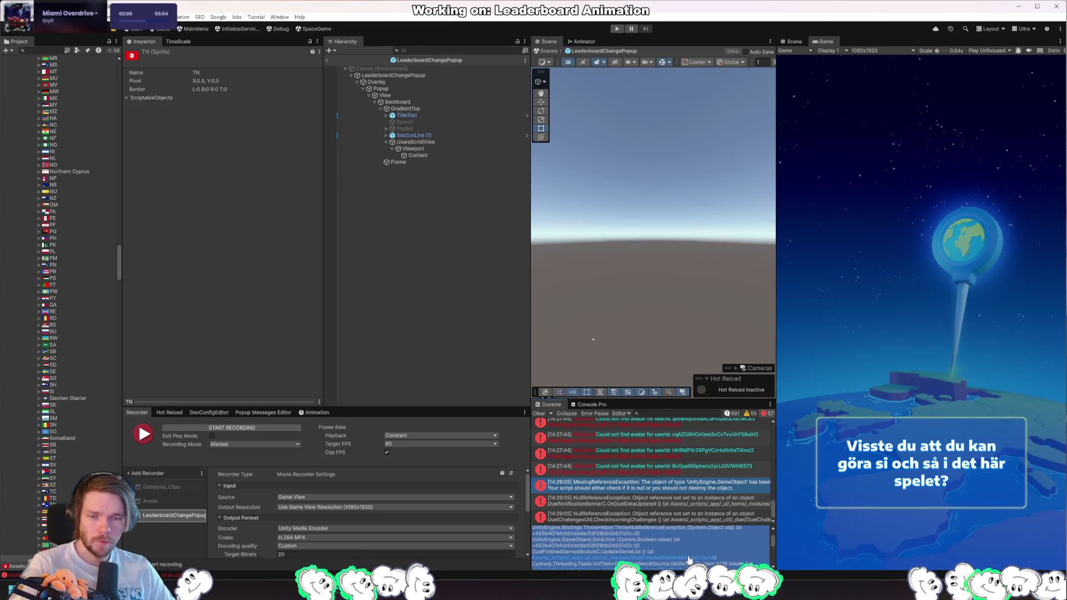
pyautogui.click(701, 559)
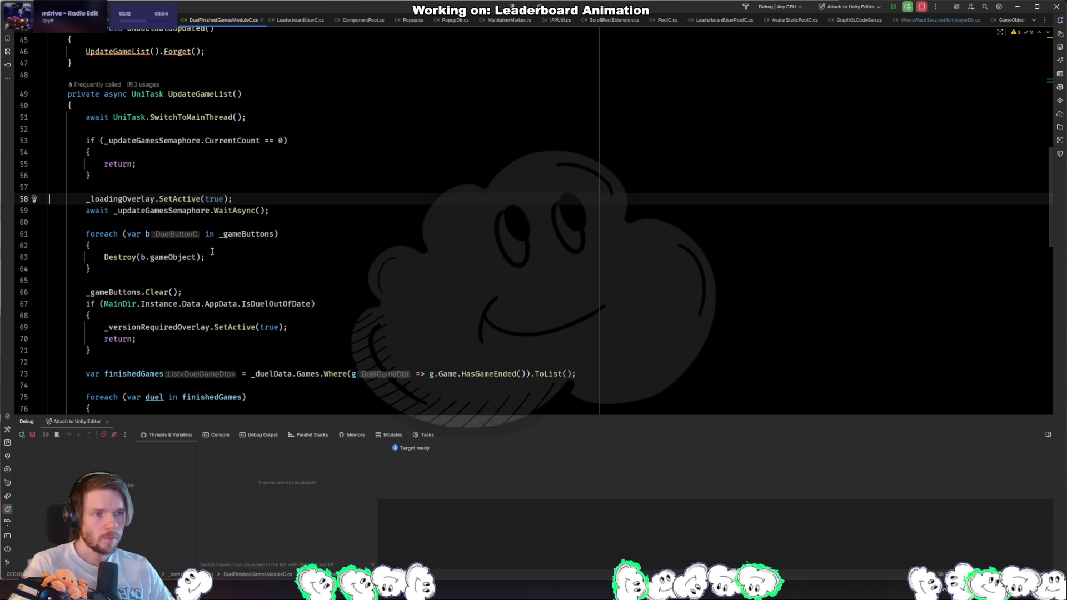
# Step: Inspect the Instance null check in the OnDestroy method
pyautogui.scroll(6, 214, 255)
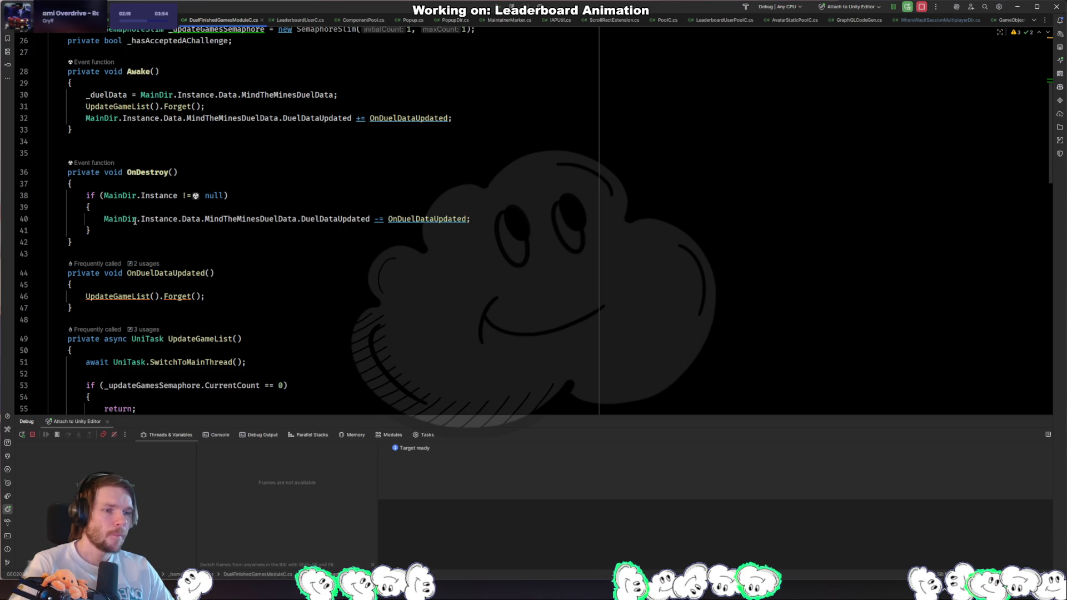
pyautogui.click(159, 197)
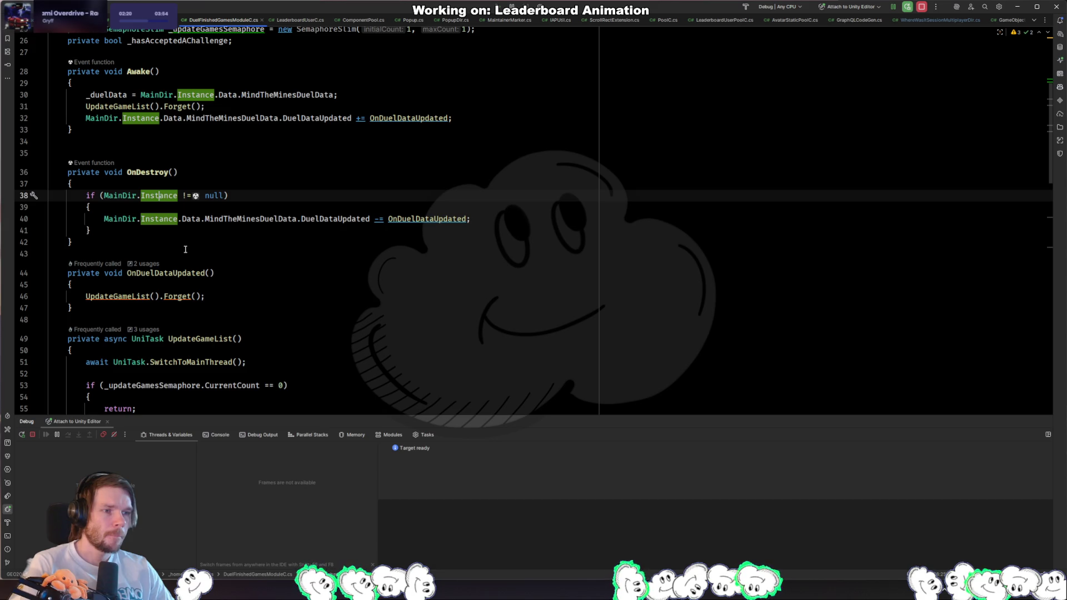
pyautogui.press('Down')
pyautogui.press('Down')
pyautogui.press('Down')
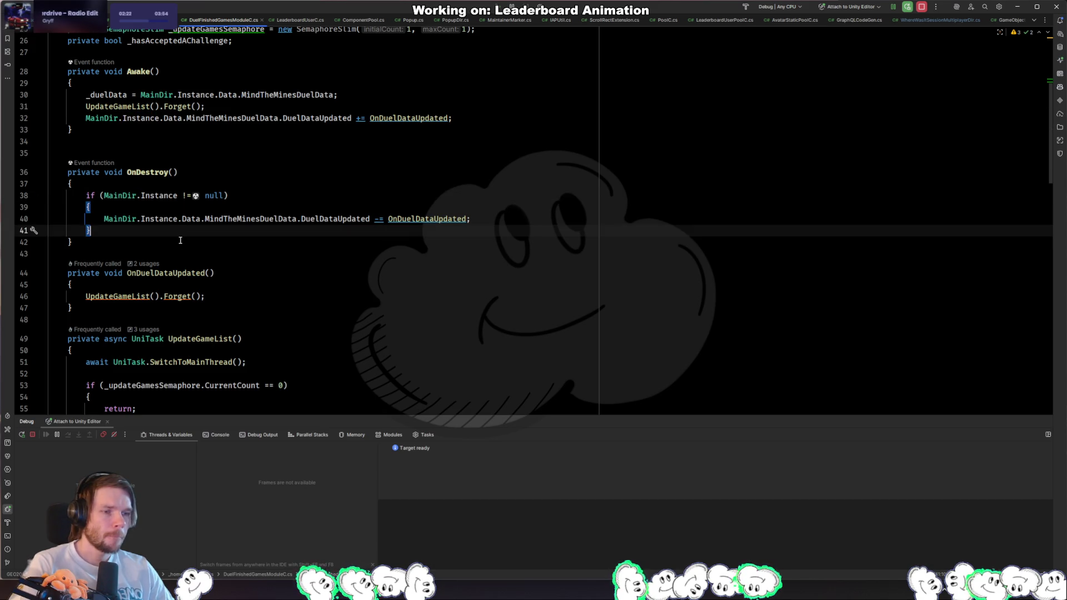
pyautogui.scroll(-3, 183, 235)
pyautogui.scroll(5, 183, 236)
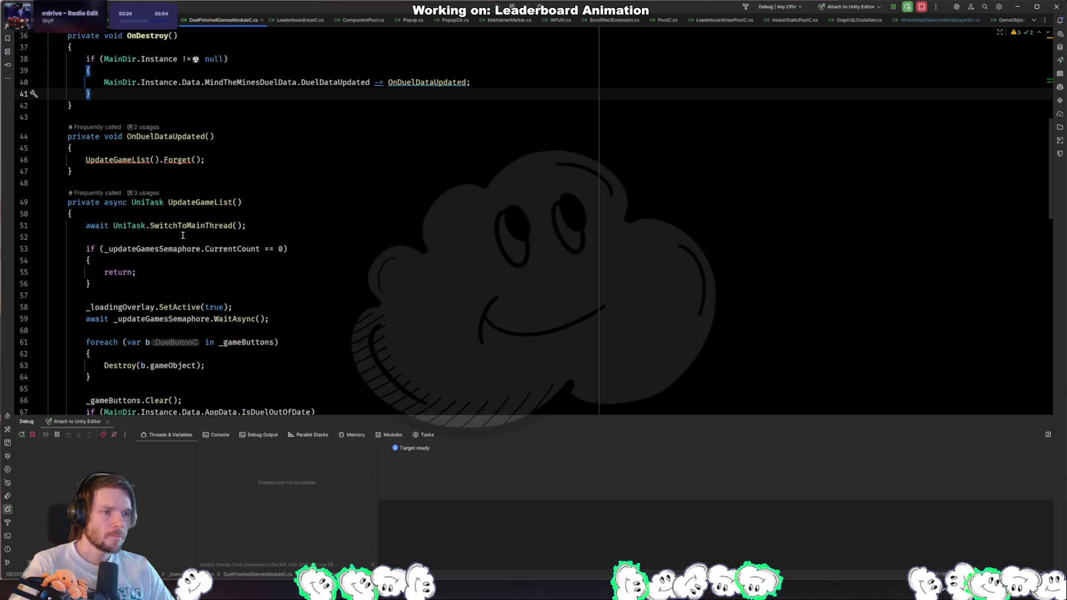
# Step: Search the file for the += event subscription and its OnDestroy counterpart
pyautogui.hotkey('ctrl', 'f')
pyautogui.write('+=')
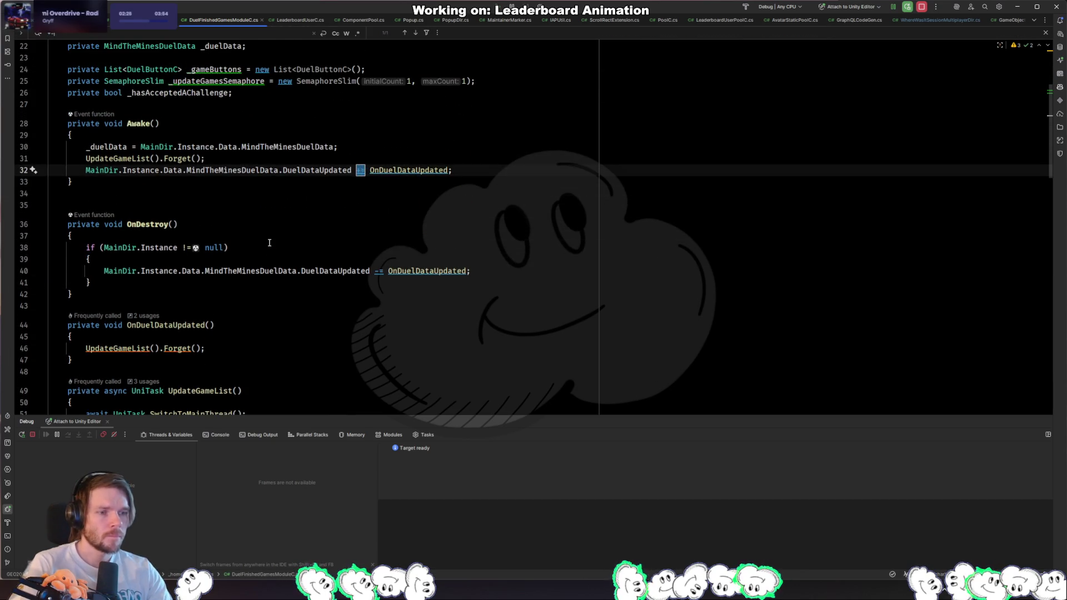
pyautogui.press('Return')
pyautogui.write('OnDes')
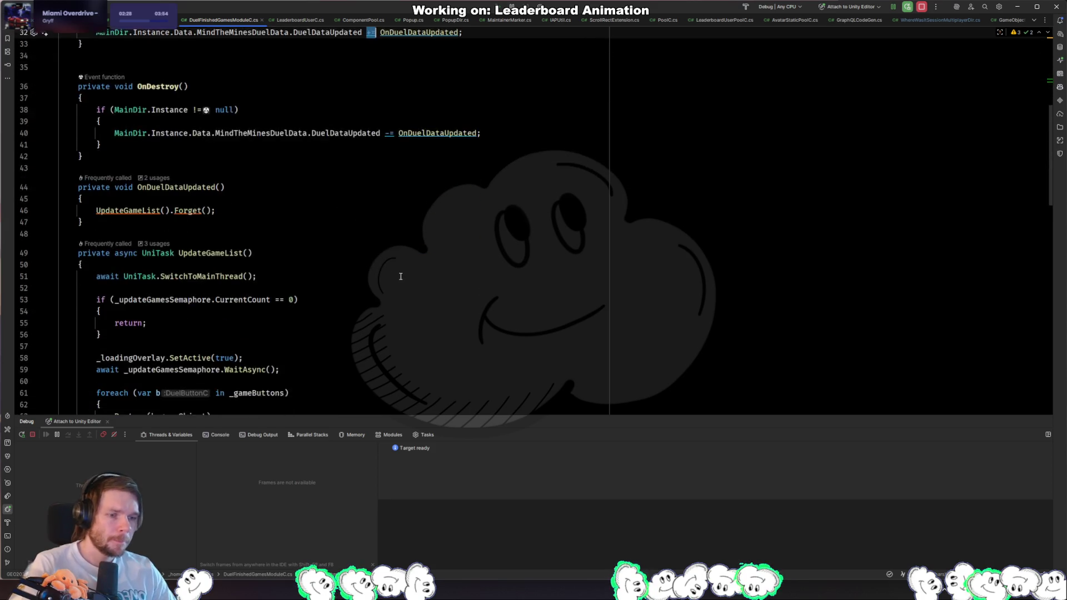
pyautogui.press('Escape')
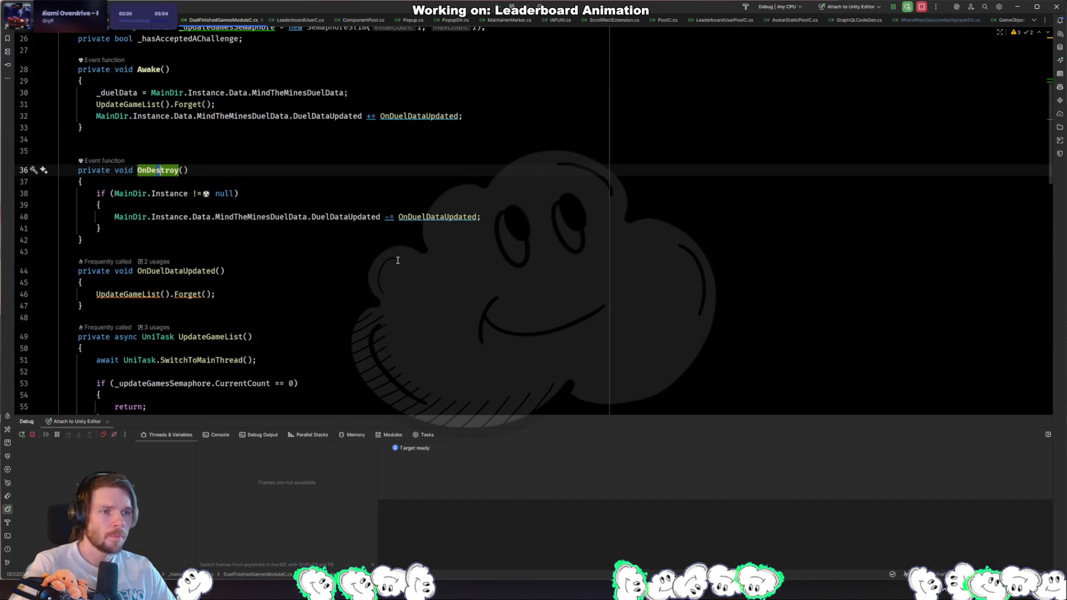
pyautogui.scroll(3, 249, 306)
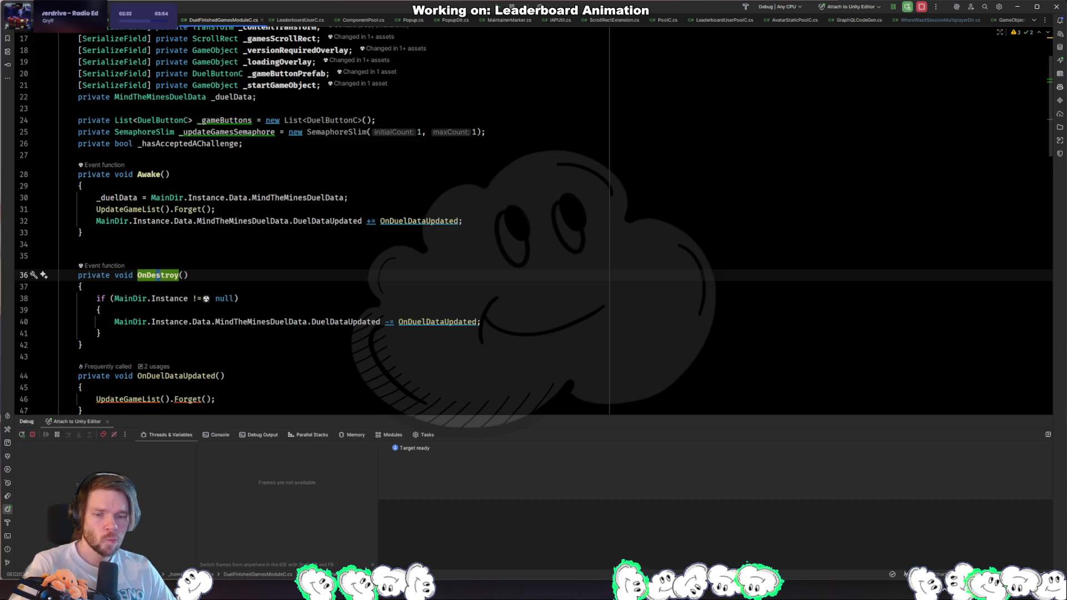
pyautogui.scroll(2, 272, 292)
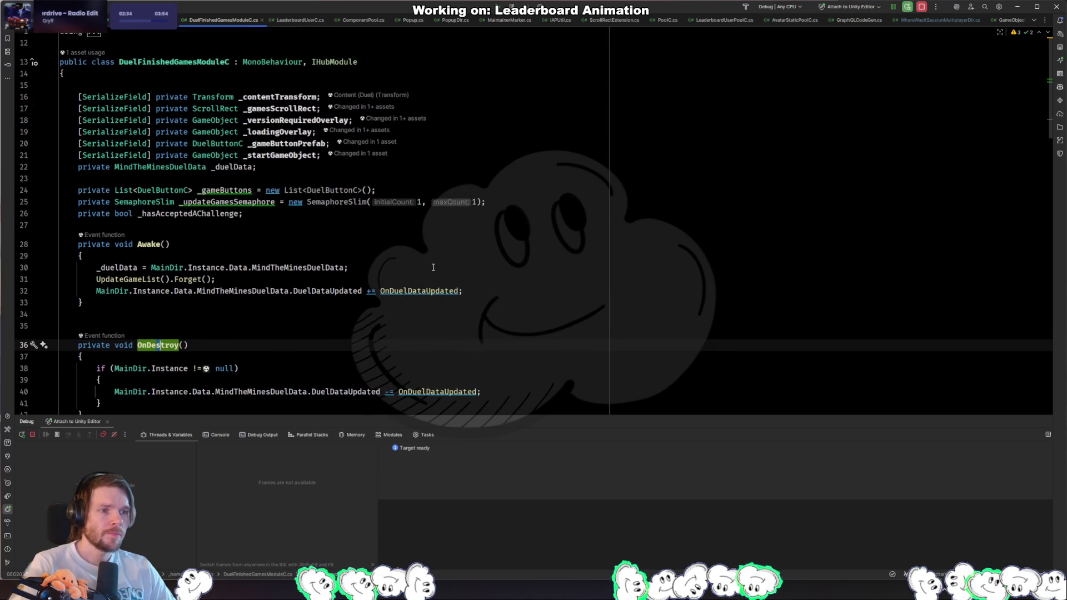
pyautogui.scroll(-7, 407, 284)
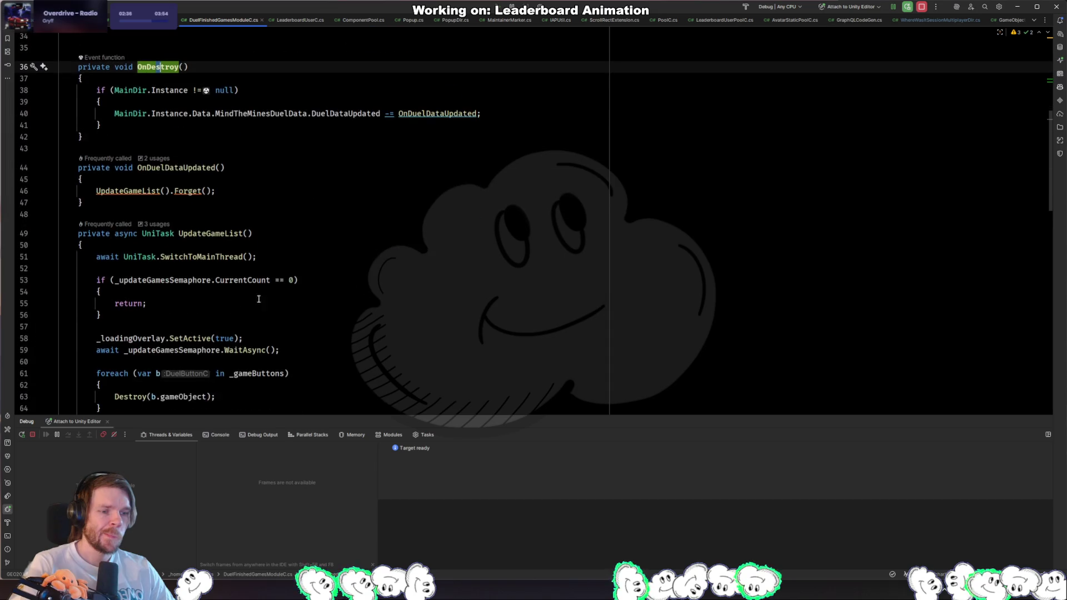
pyautogui.click(238, 319)
# Step: Reopen DuelNotificationBannerC.cs at the error line and inspect the MainDir declaration
pyautogui.hotkey('alt', 'Tab')
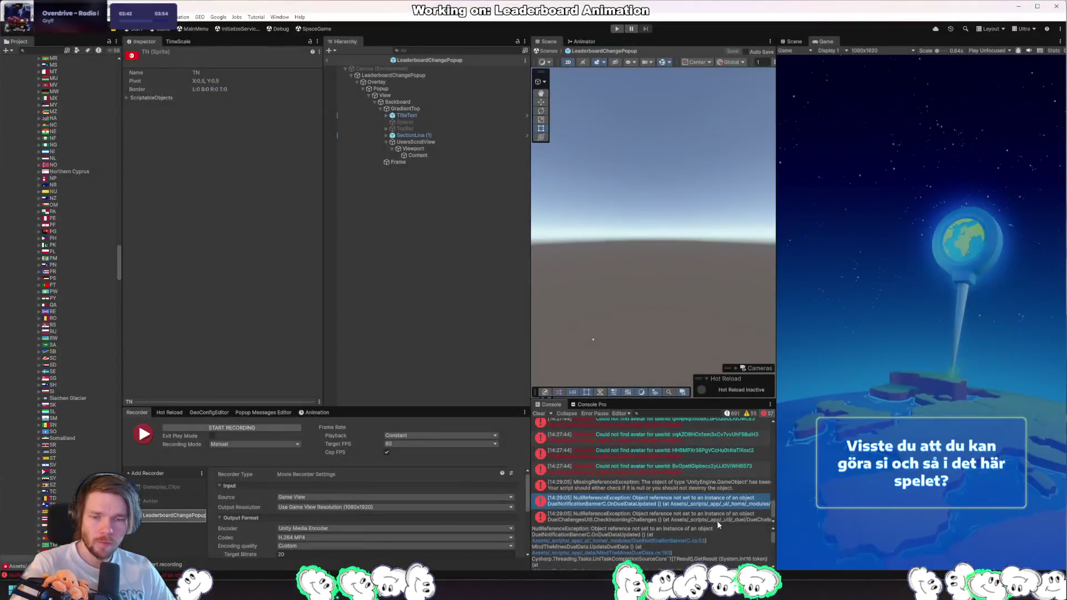
pyautogui.click(682, 542)
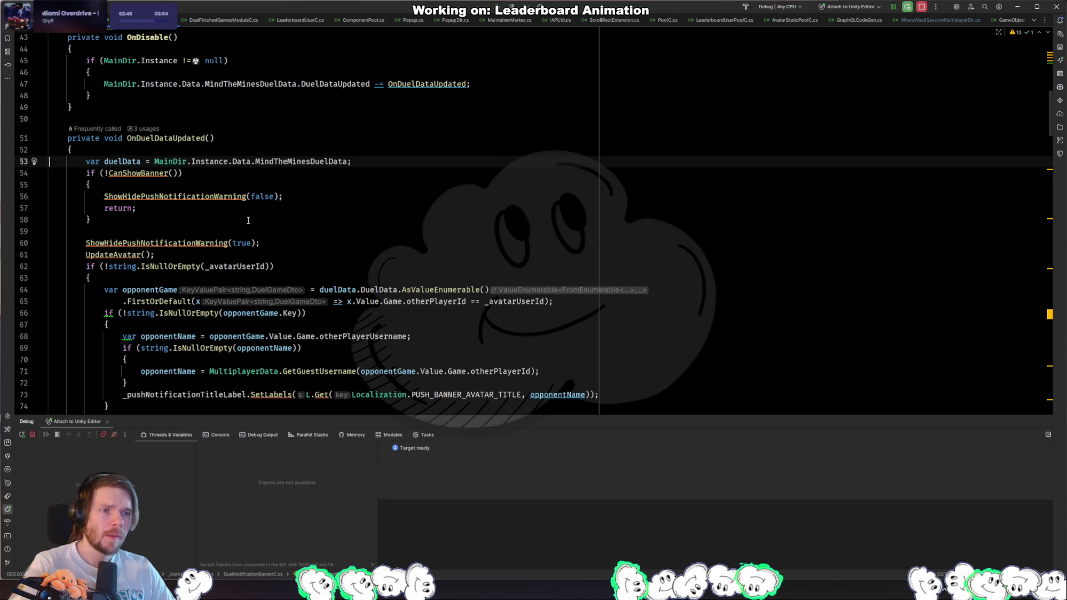
pyautogui.click(170, 161)
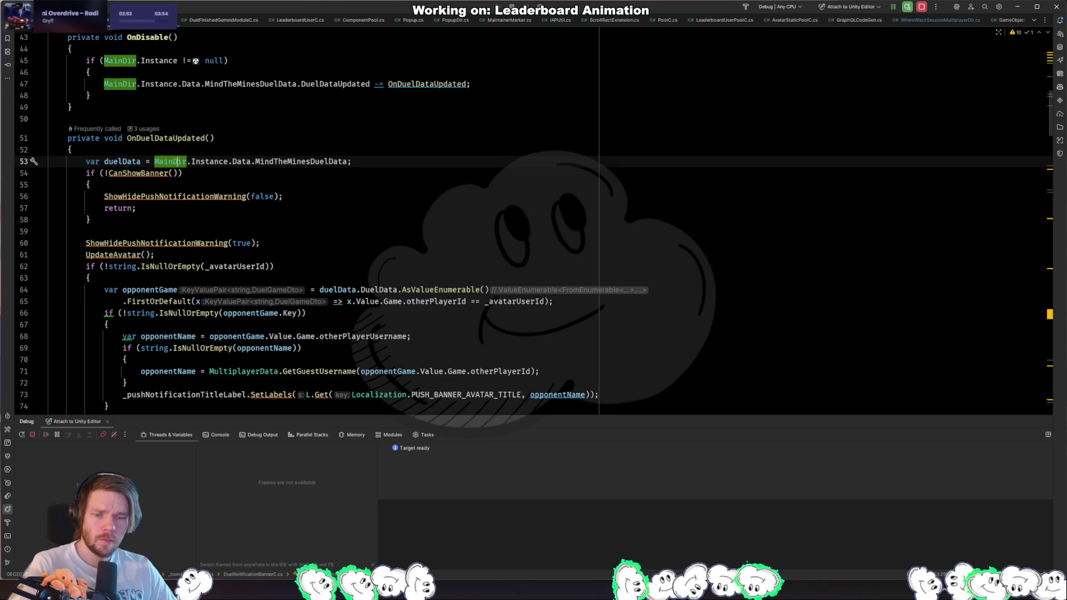
pyautogui.keyDown('ctrl'); pyautogui.click(172, 162); pyautogui.keyUp('ctrl')
pyautogui.scroll(-5, 170, 247)
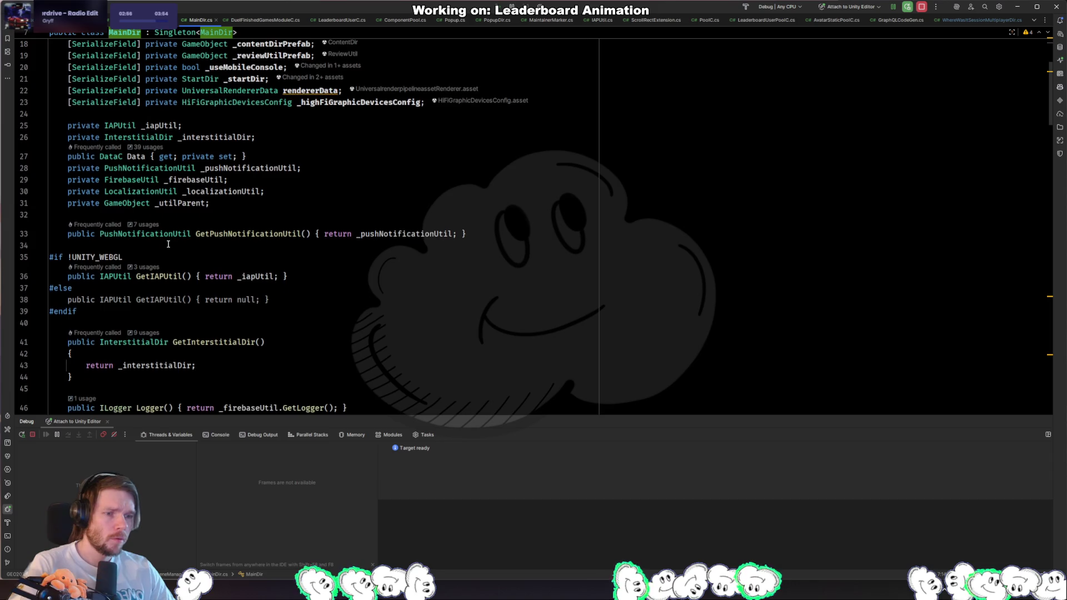
pyautogui.hotkey('ctrl', '-')
# Step: Check the Instance and Data declarations used on line 53
pyautogui.click(221, 162)
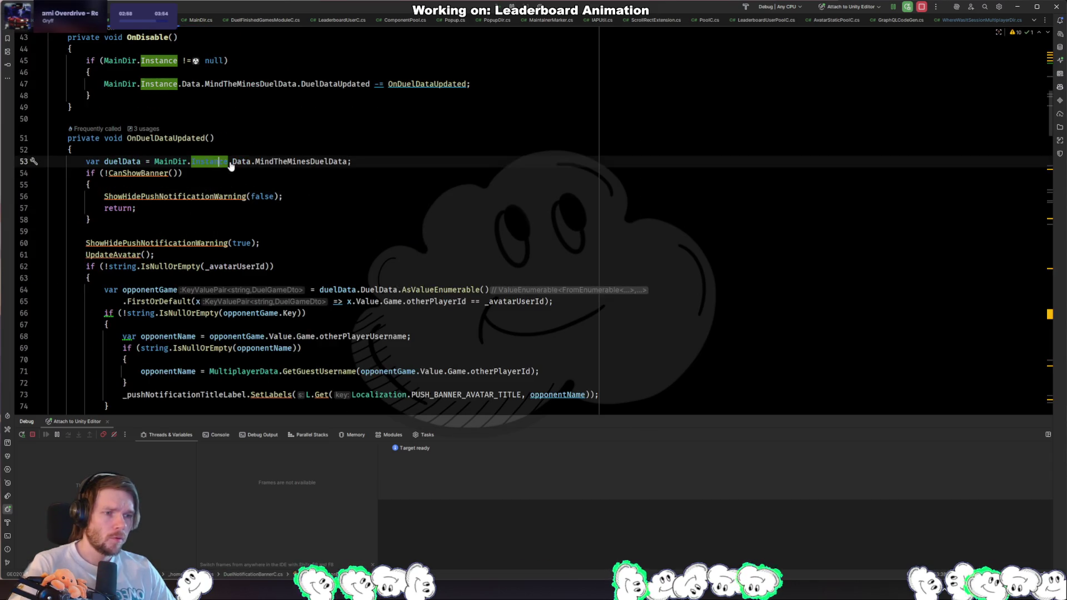
pyautogui.keyDown('ctrl'); pyautogui.click(230, 163); pyautogui.keyUp('ctrl')
pyautogui.hotkey('ctrl', 'Tab')
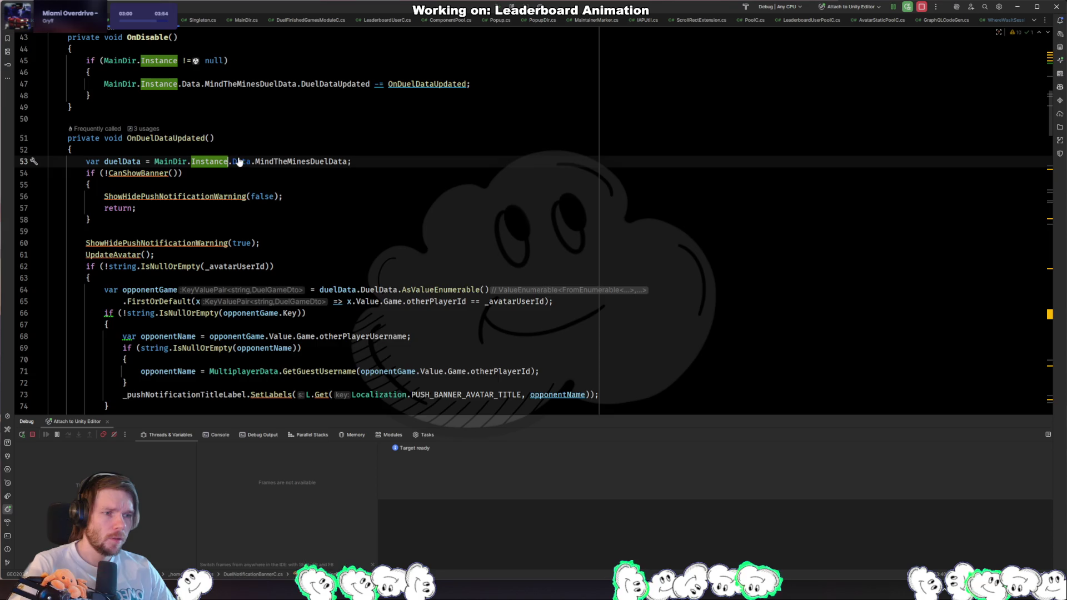
pyautogui.keyDown('ctrl'); pyautogui.click(240, 162); pyautogui.keyUp('ctrl')
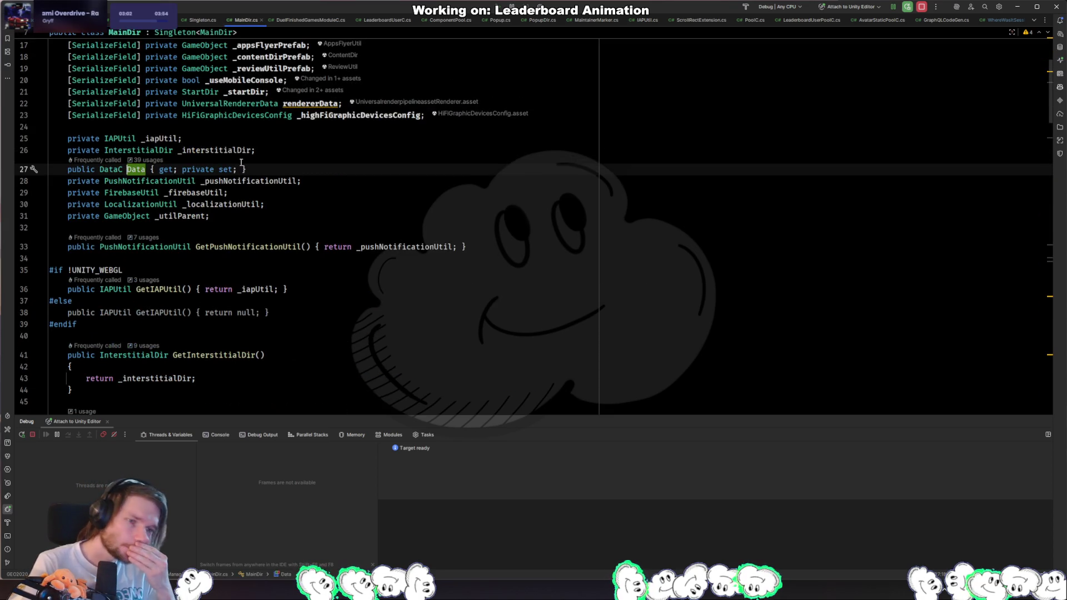
pyautogui.hotkey('ctrl', 'Tab')
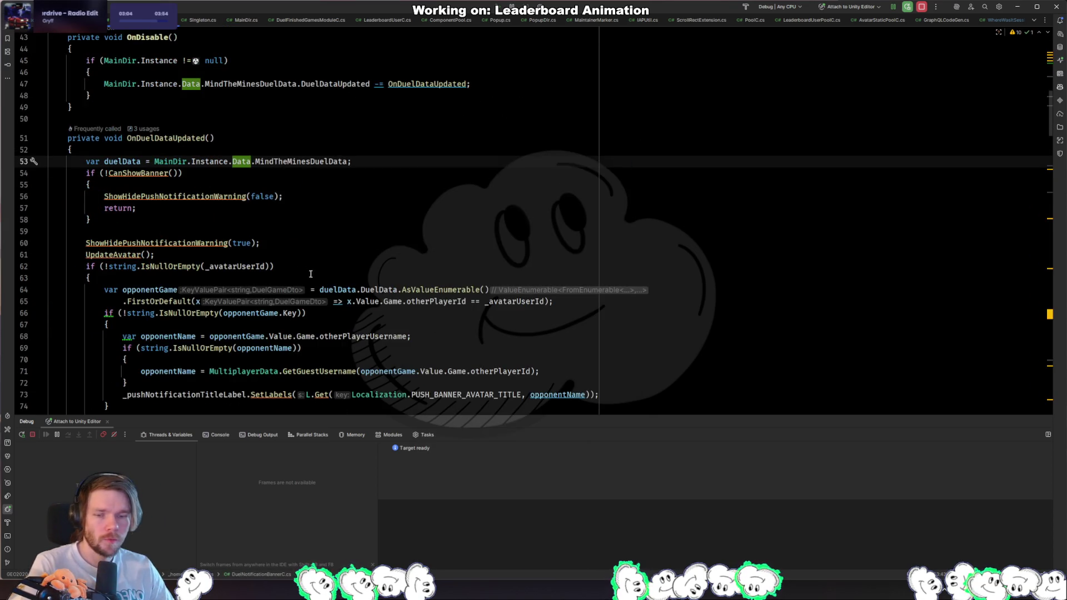
# Step: Open the null-reference error in DuelChallengesUtil.cs, then return to Unity and press Play
pyautogui.hotkey('alt', 'Tab')
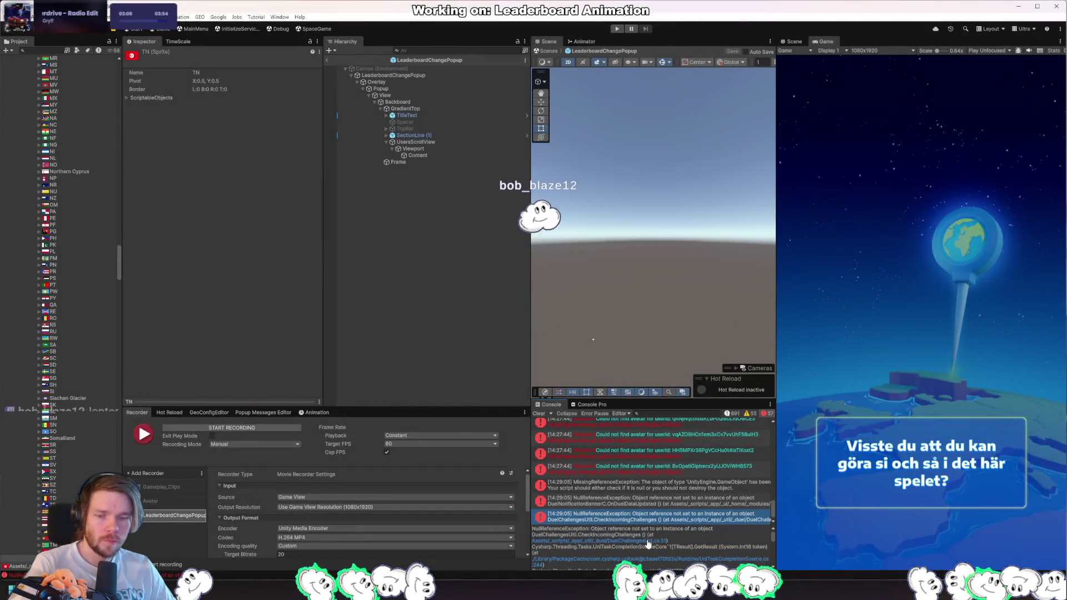
pyautogui.doubleClick(661, 535)
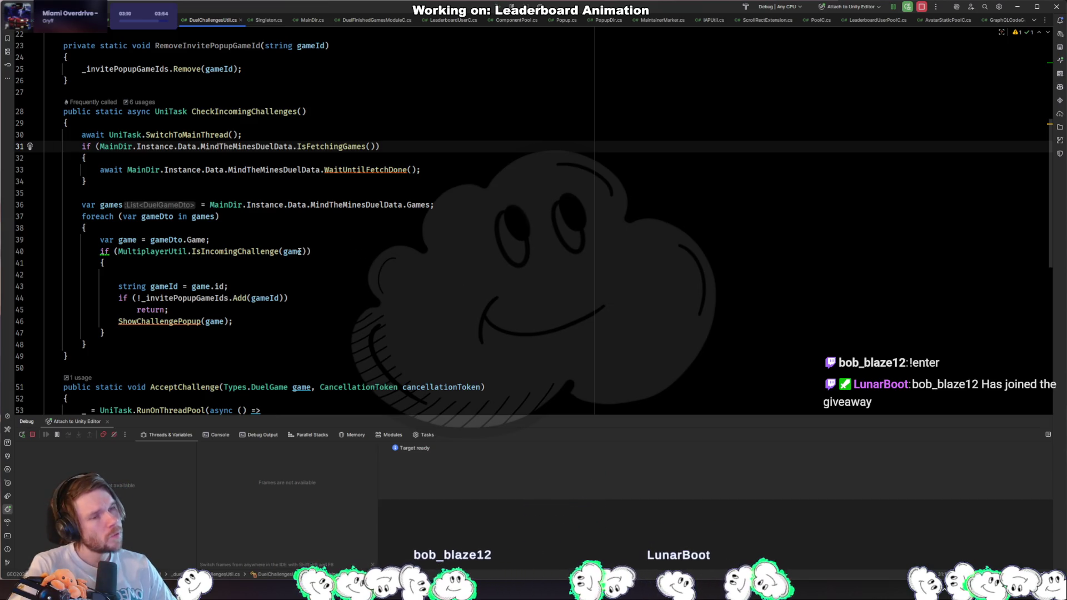
pyautogui.moveTo(294, 250)
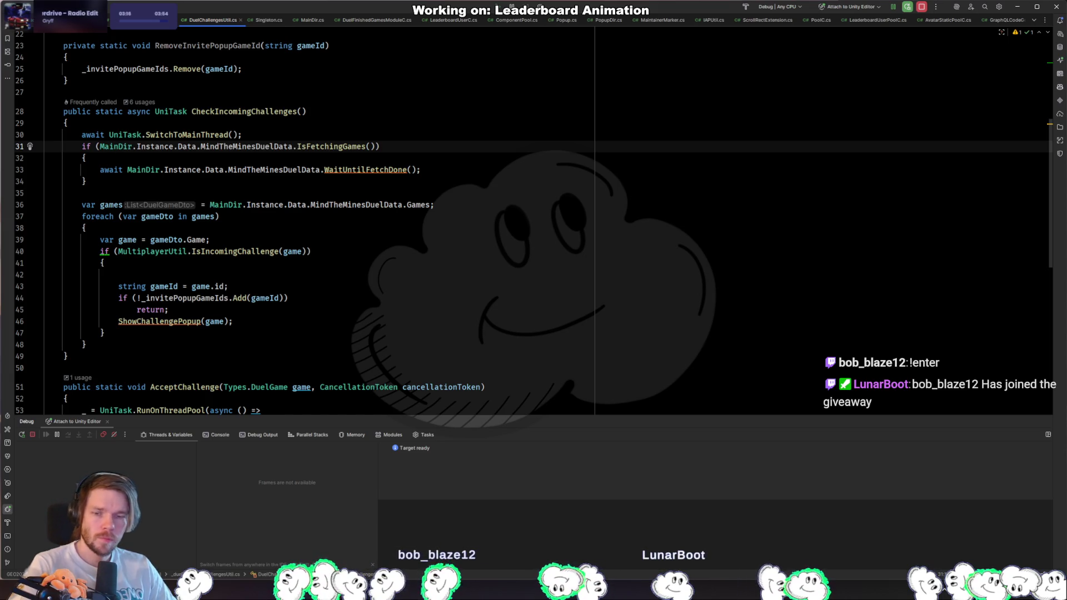
pyautogui.hotkey('alt', 'Tab')
pyautogui.click(619, 29)
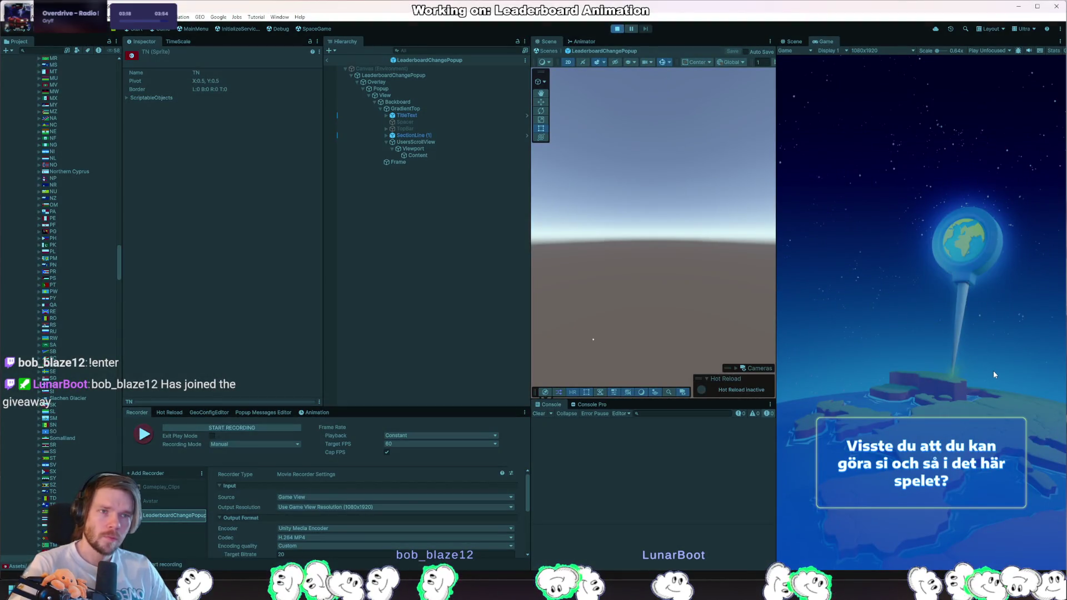
# Step: Start a duel against Carbonara, choose Asia Easy, and answer the Istanbul question
pyautogui.click(992, 371)
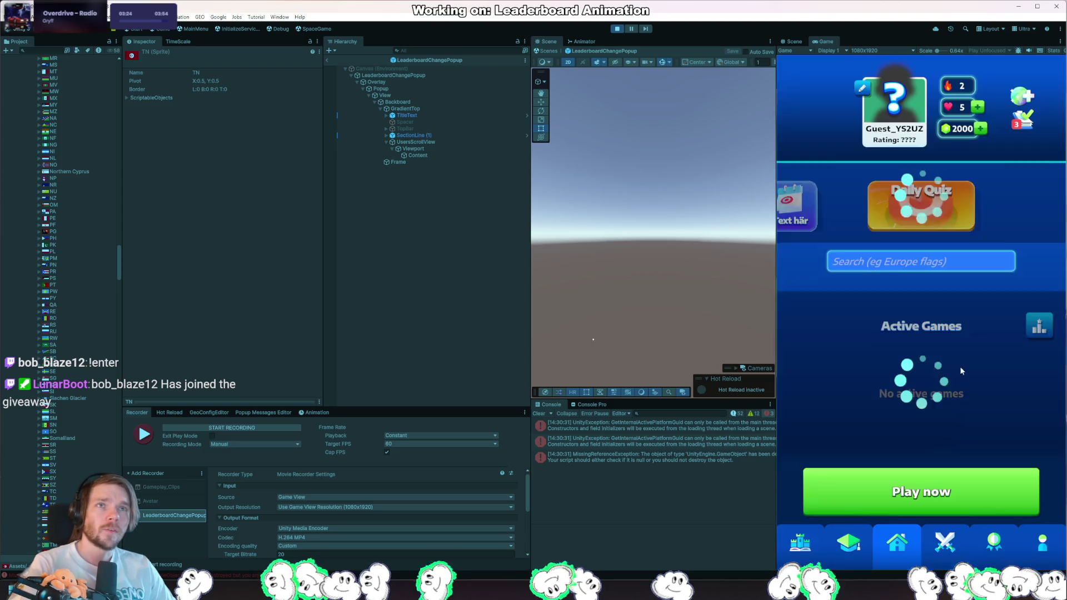
pyautogui.click(960, 491)
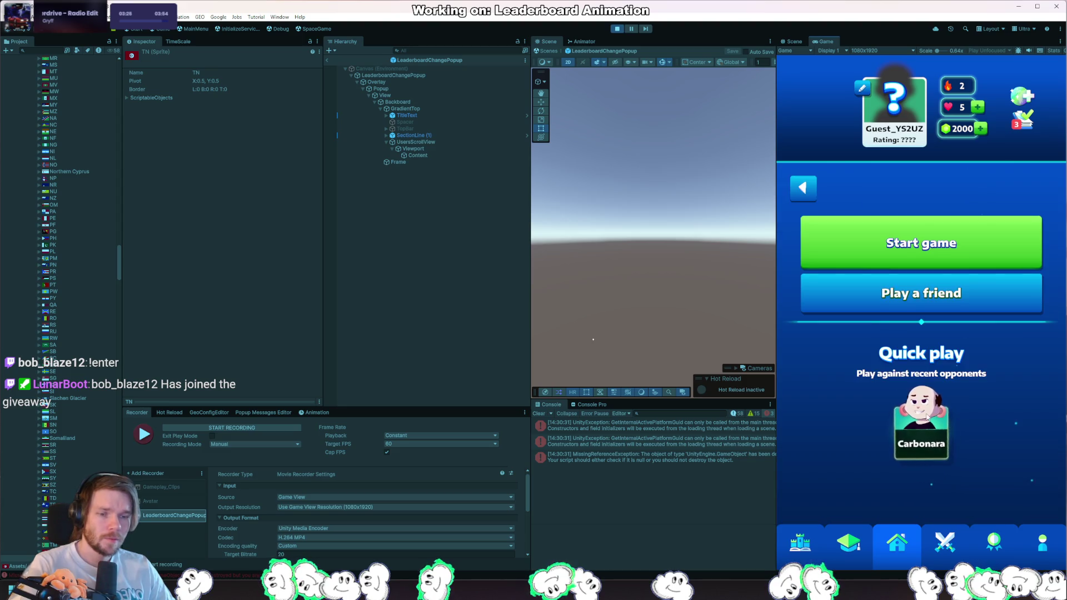
pyautogui.click(926, 437)
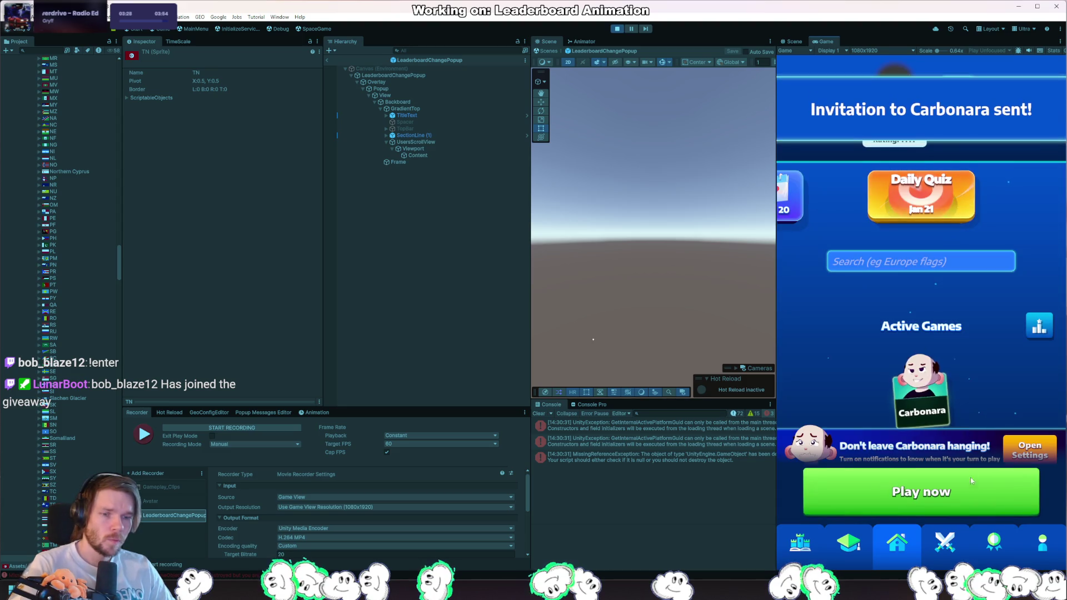
pyautogui.click(917, 386)
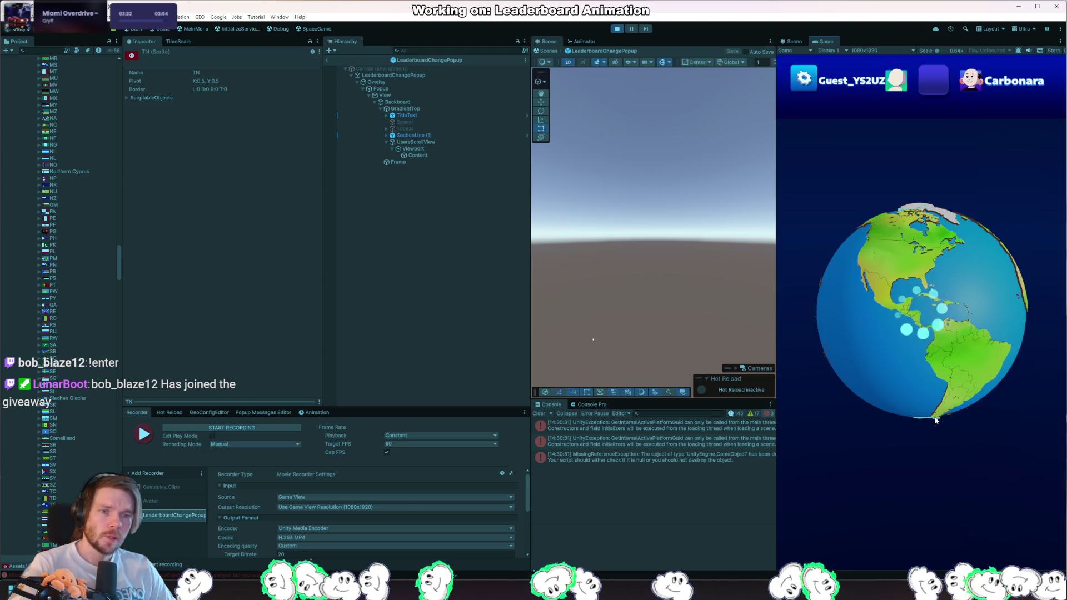
pyautogui.click(857, 377)
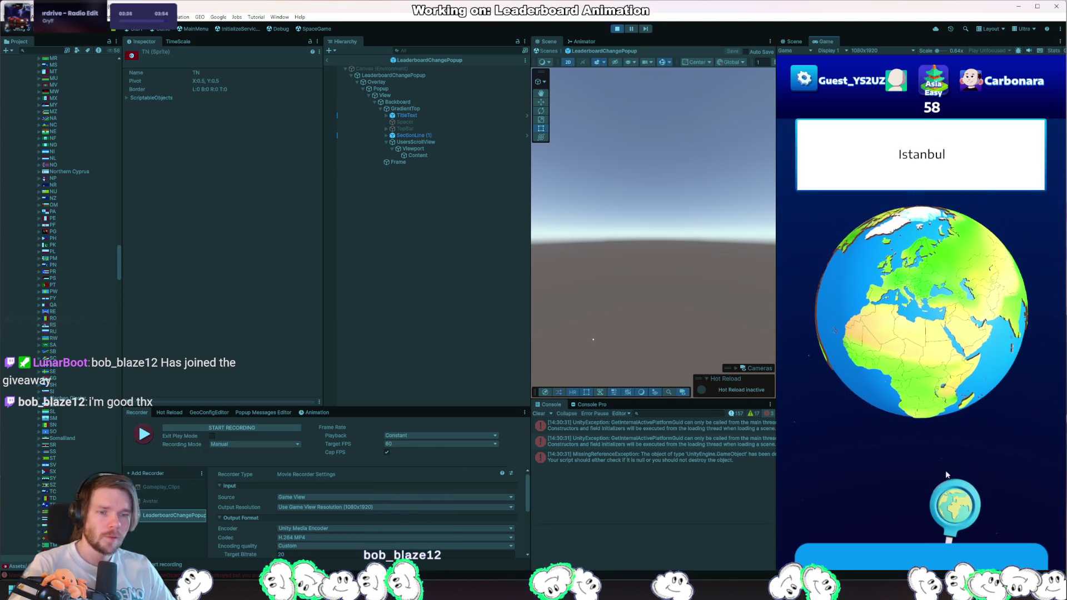
pyautogui.click(939, 348)
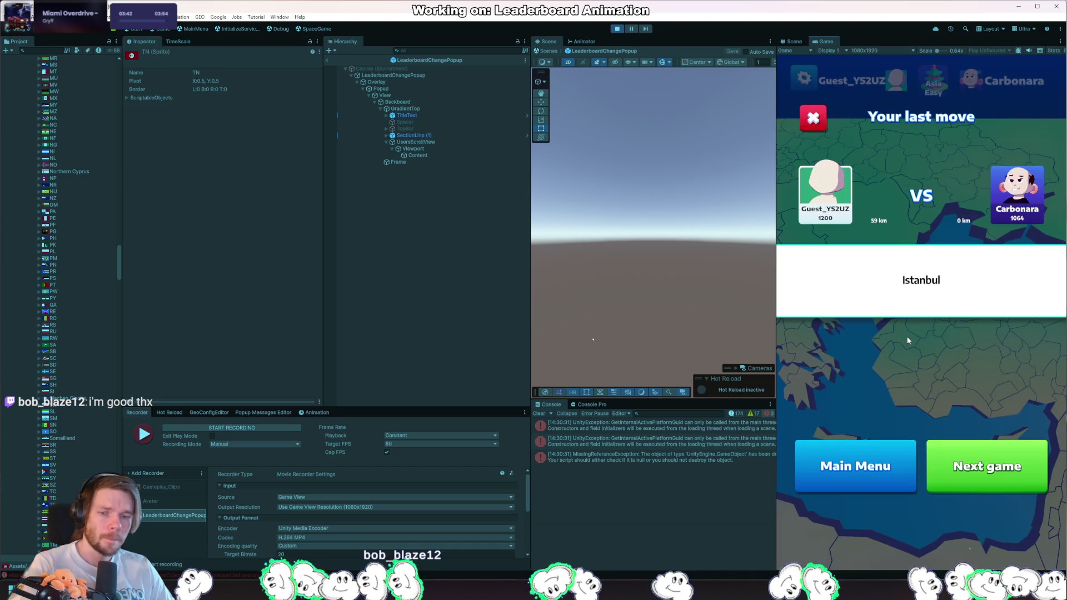
# Step: Follow the MissingReferenceException's stack trace to the failing line in DailyPaneC.cs
pyautogui.click(696, 459)
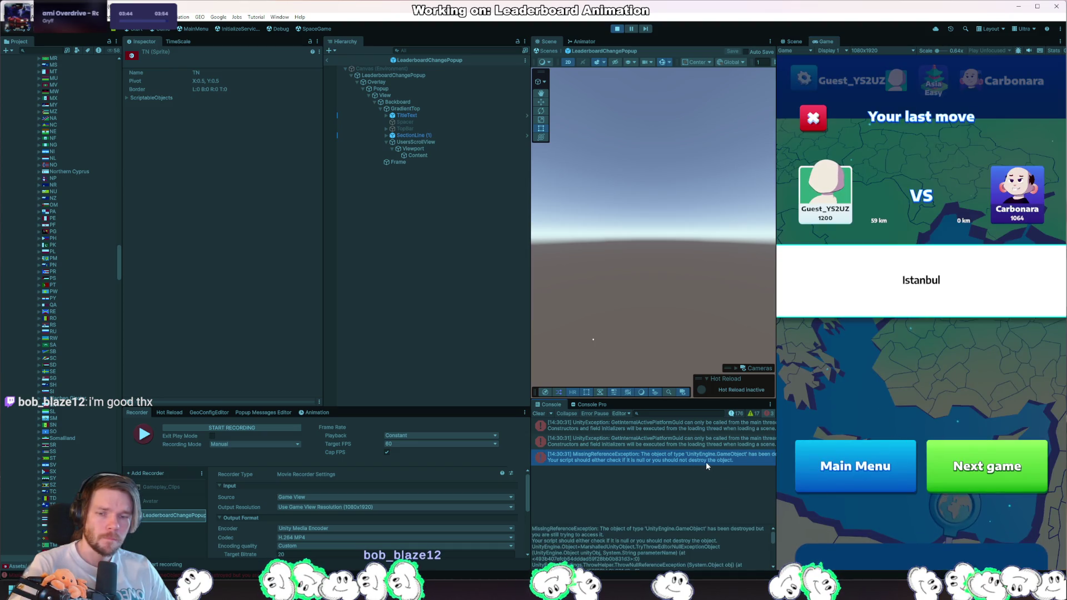
pyautogui.scroll(-1, 742, 552)
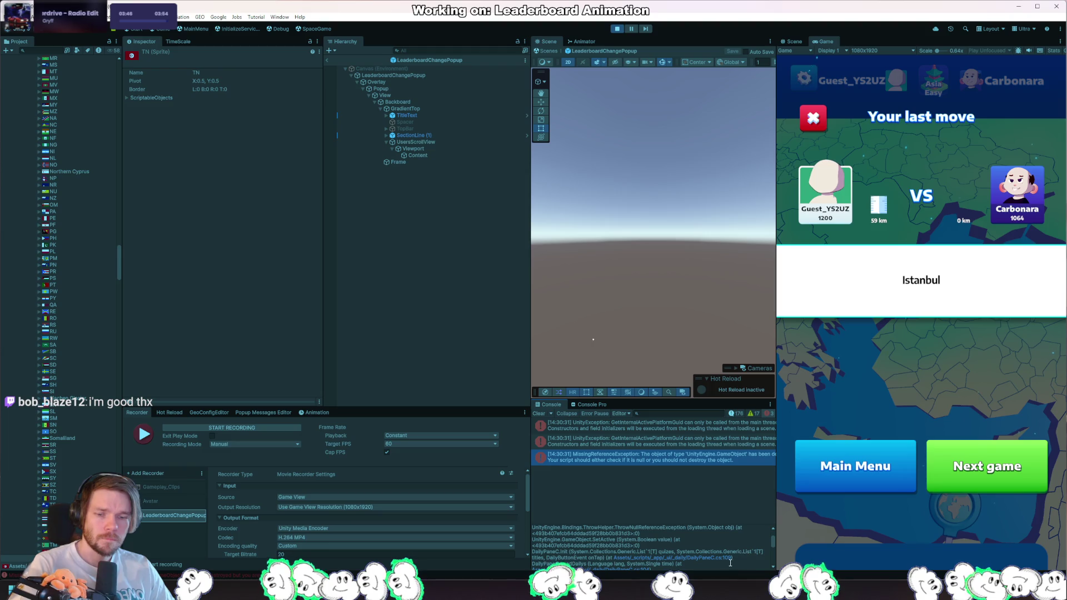
pyautogui.click(722, 558)
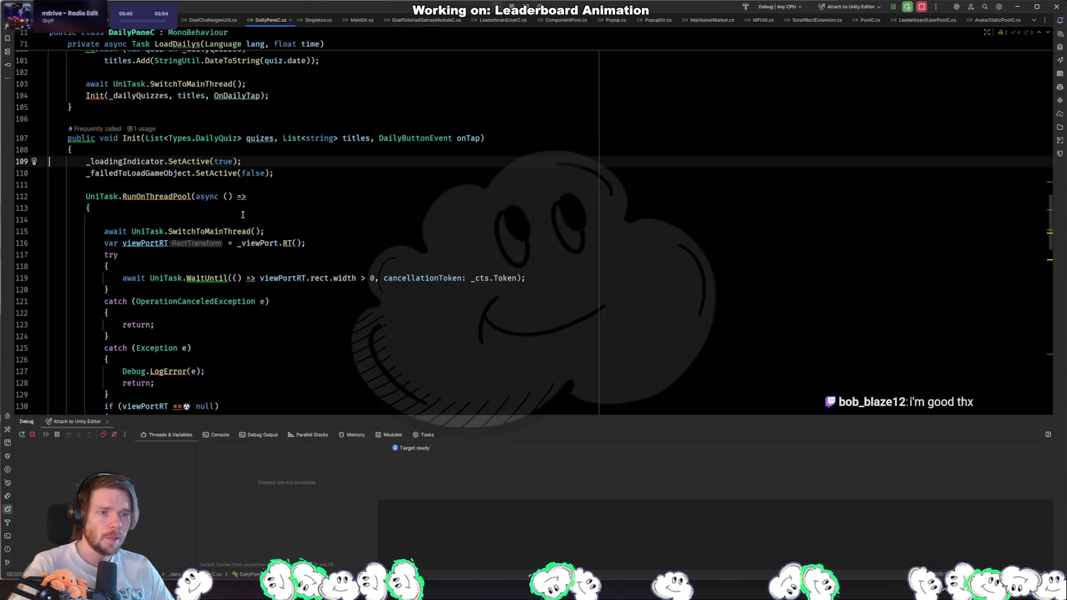
# Step: Pass _cts.Token as an extra argument to the GetServerDailyQuiz call
pyautogui.click(137, 162)
pyautogui.press('Up')
pyautogui.press('Up')
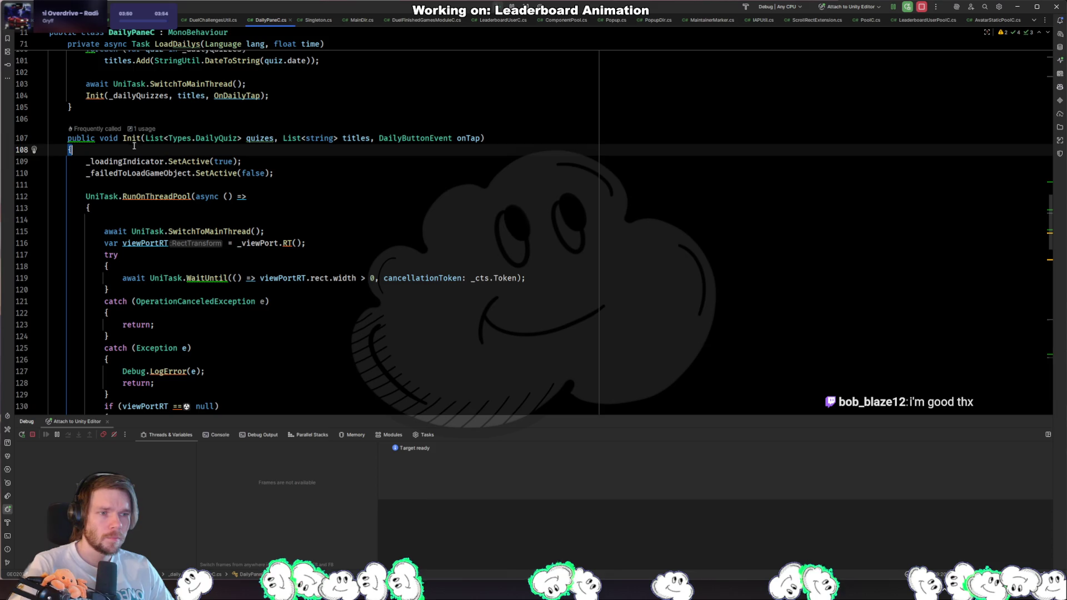
pyautogui.scroll(2, 165, 259)
pyautogui.scroll(4, 165, 259)
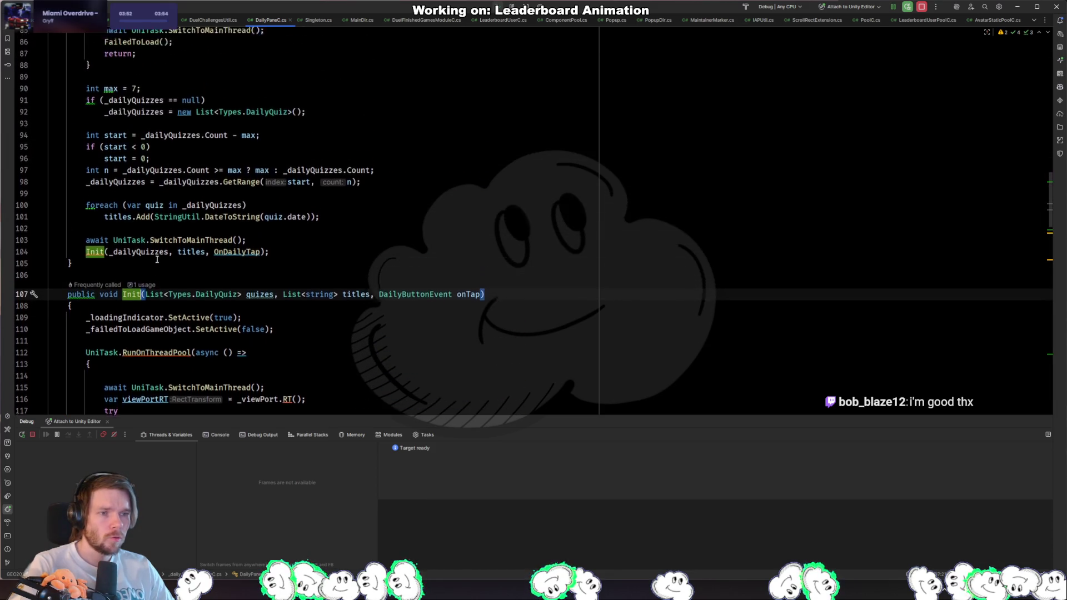
pyautogui.scroll(3, 364, 311)
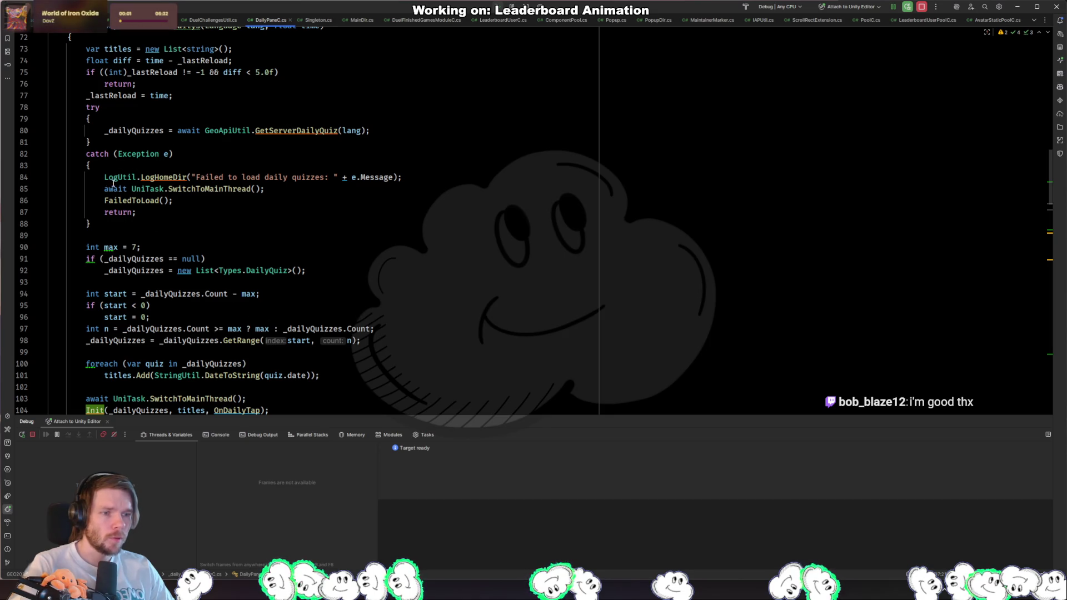
pyautogui.click(364, 133)
pyautogui.write(',')
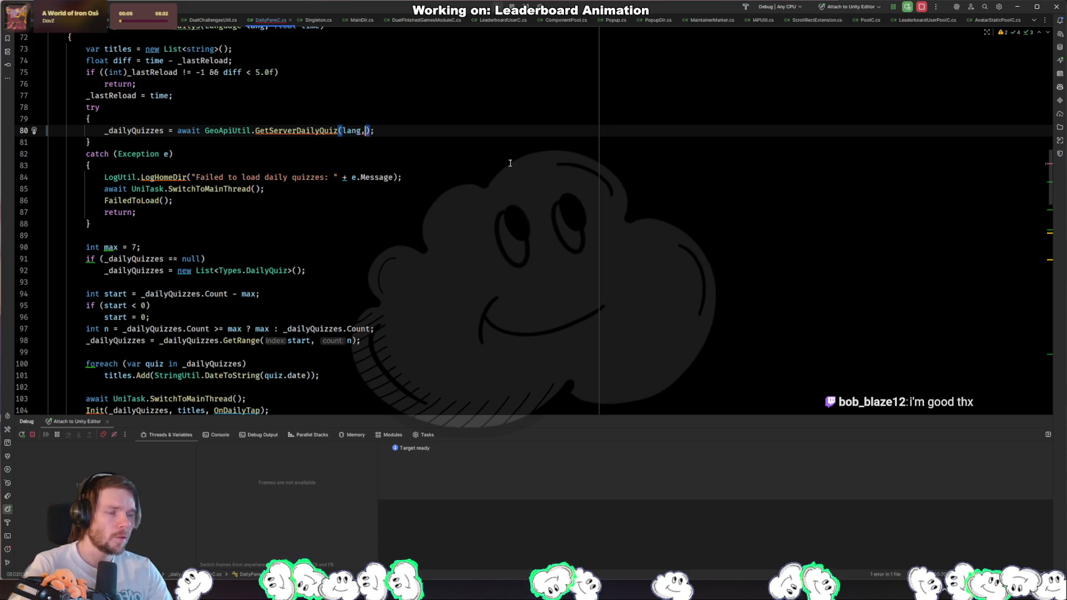
pyautogui.press('Tab')
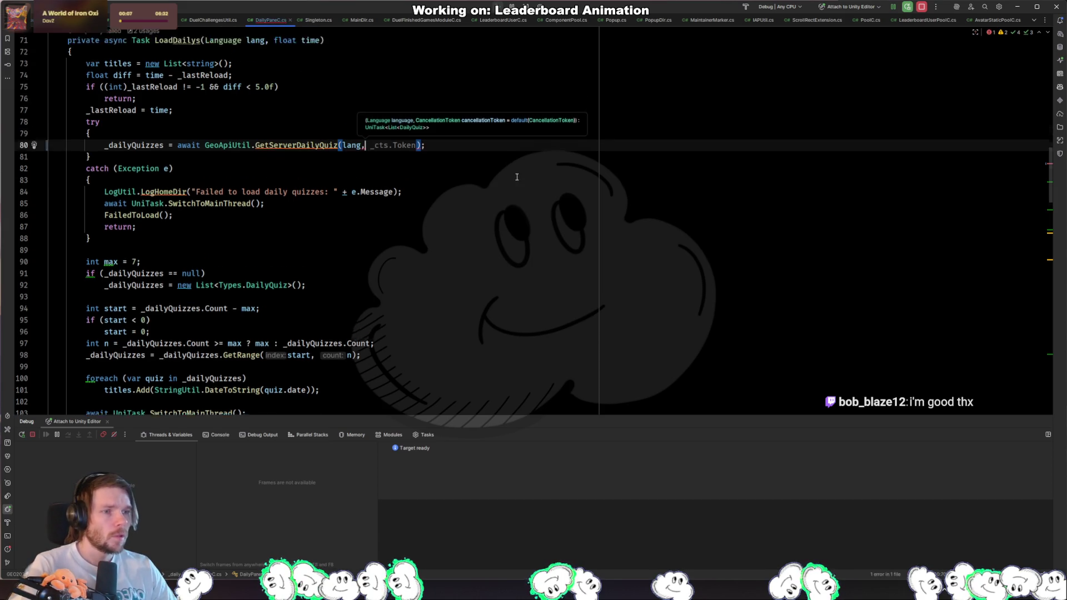
# Step: Look up the FailedToLoad definition, then return to its call site
pyautogui.scroll(6, 522, 200)
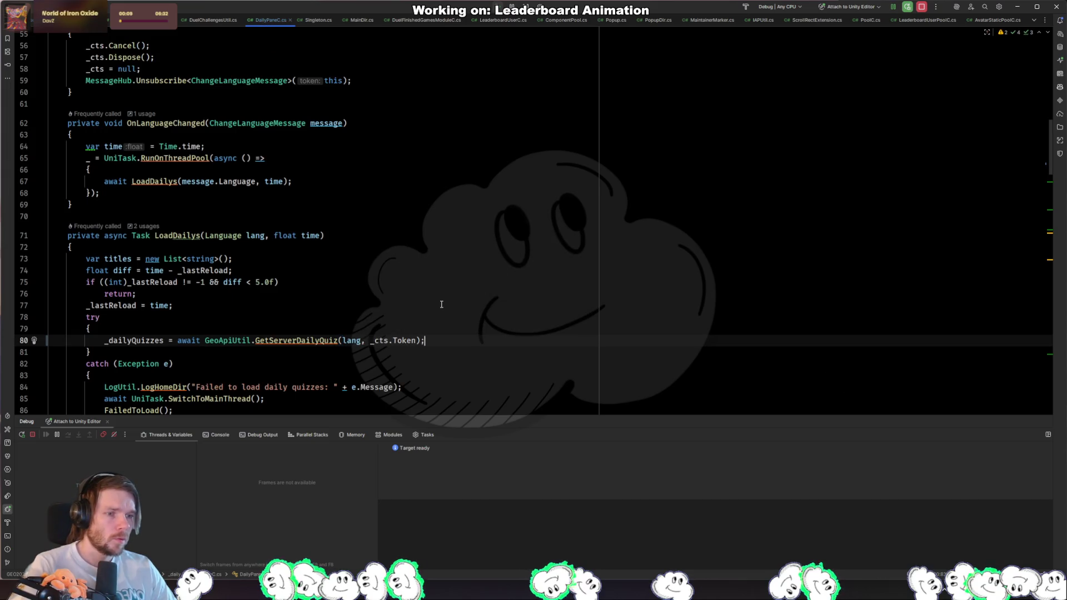
pyautogui.scroll(-6, 438, 302)
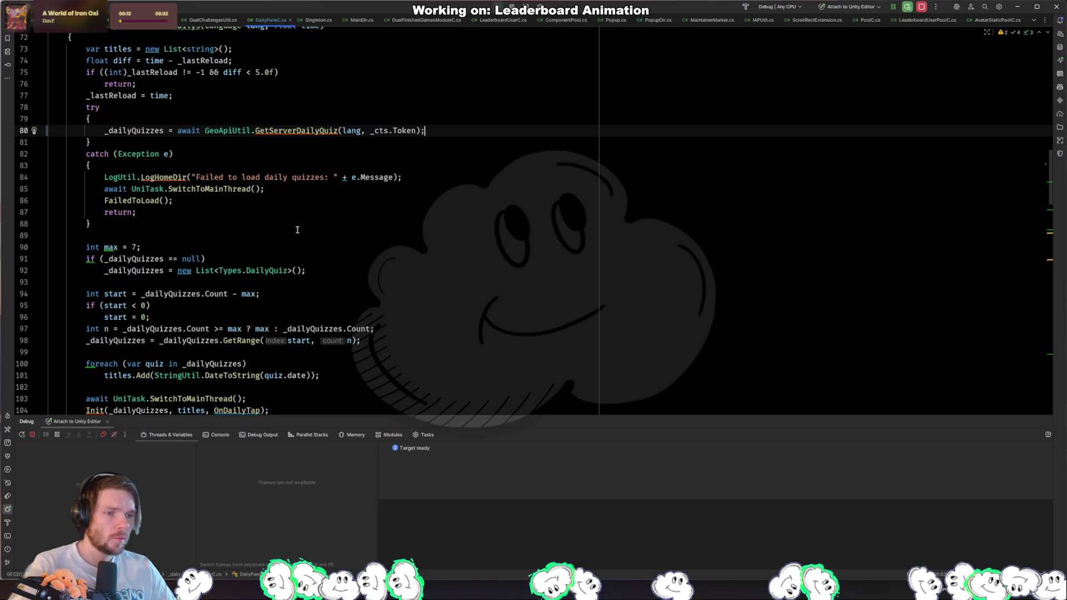
pyautogui.click(139, 201)
pyautogui.keyDown('ctrl'); pyautogui.click(139, 201); pyautogui.keyUp('ctrl')
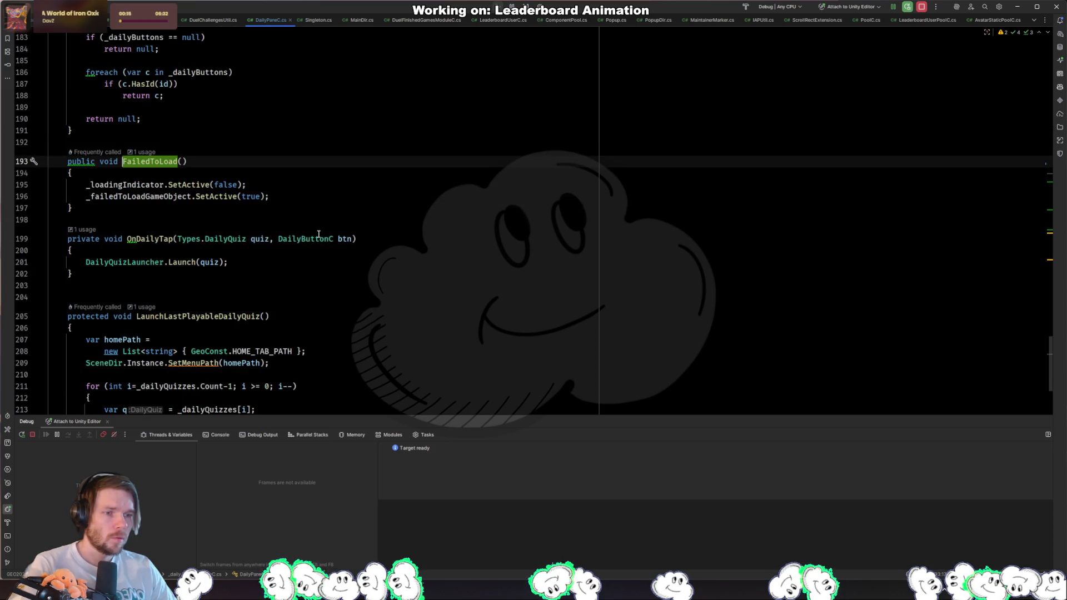
pyautogui.hotkey('ctrl', 'alt', 'Left')
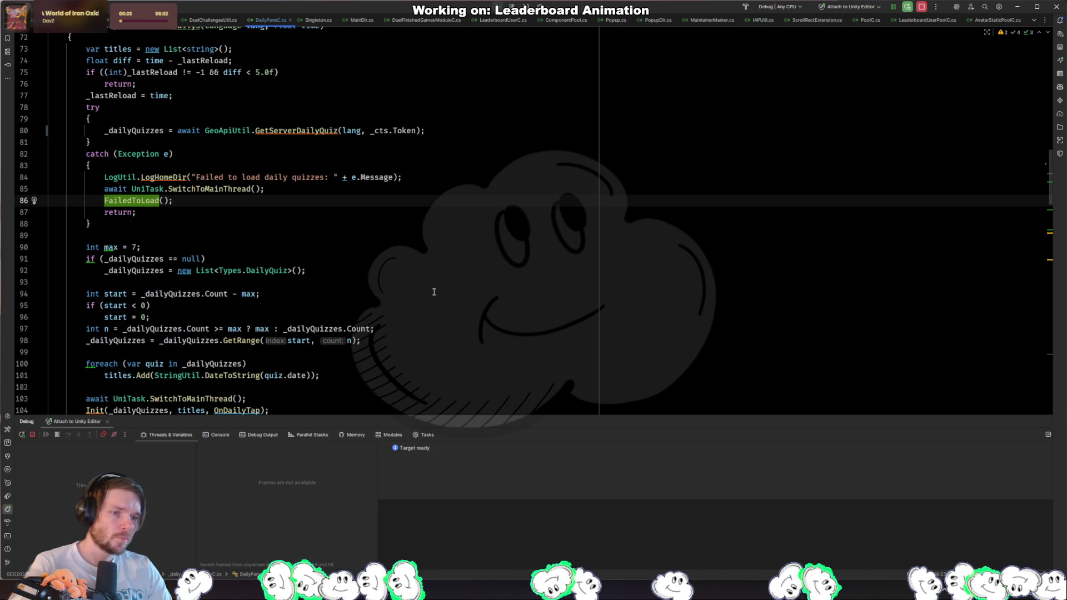
# Step: Add a catch (OperationCanceledException) clause that simply returns, ahead of catch (Exception)
pyautogui.press('Up')
pyautogui.press('Up')
pyautogui.press('Up')
pyautogui.press('Return')
pyautogui.press('Return')
pyautogui.press('Up')
pyautogui.write('catch(')
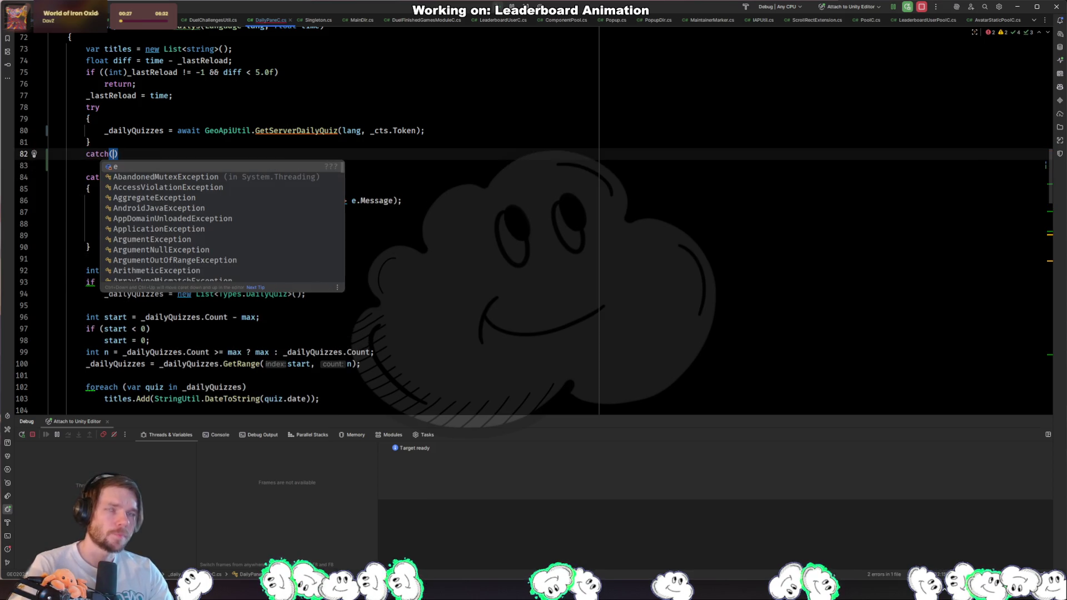
pyautogui.write('Oper')
pyautogui.press('Return')
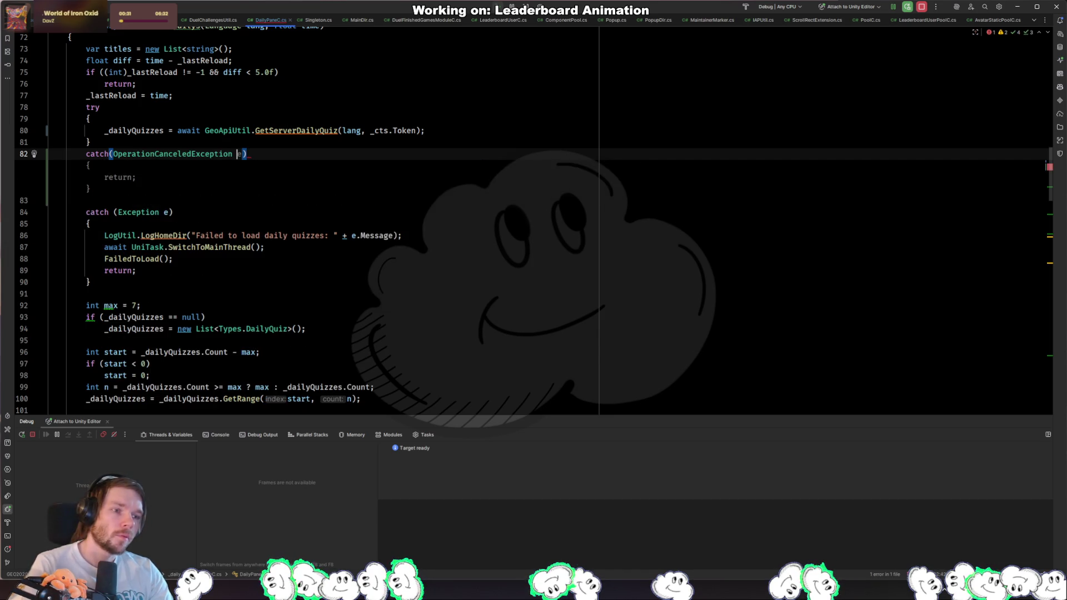
pyautogui.press('Tab')
pyautogui.press('Down')
pyautogui.press('BackSpace')
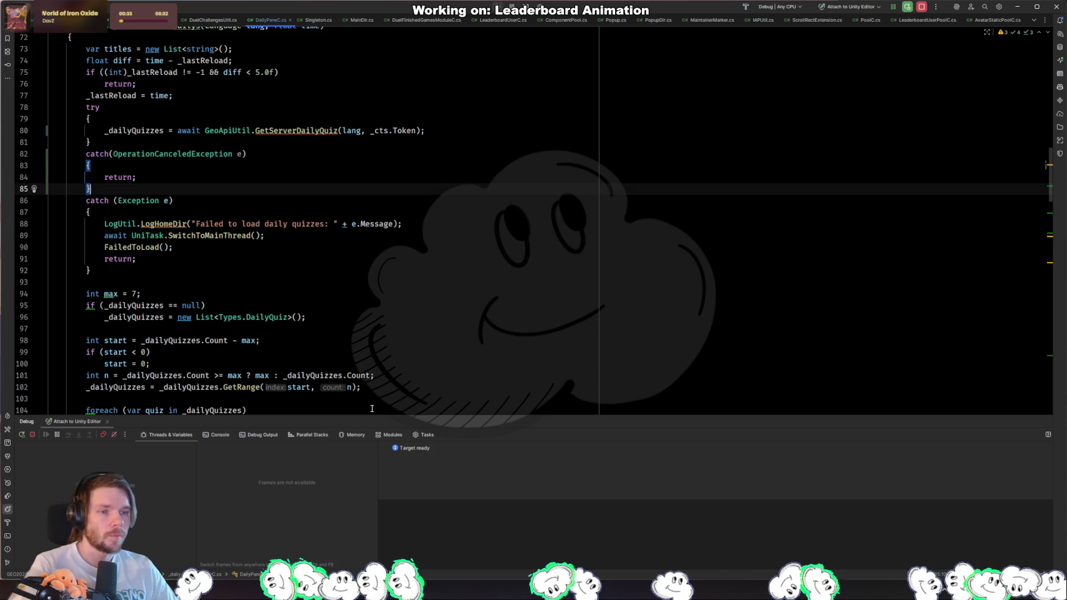
pyautogui.hotkey('alt', 'Tab')
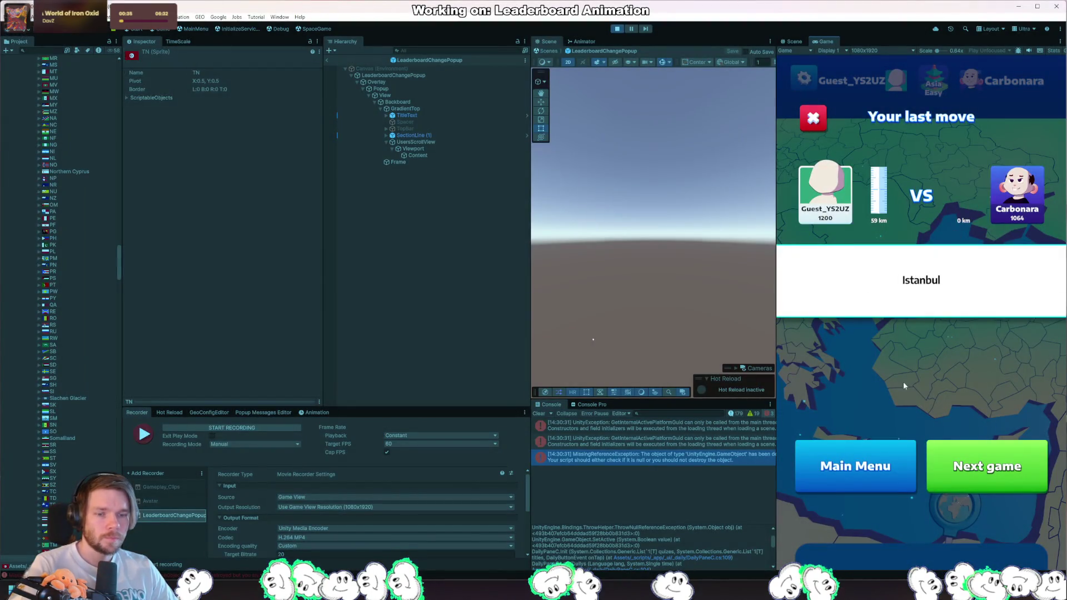
# Step: Play the next duel rounds: pin Innsbruck, choose Misc, and pin Ireland
pyautogui.click(971, 466)
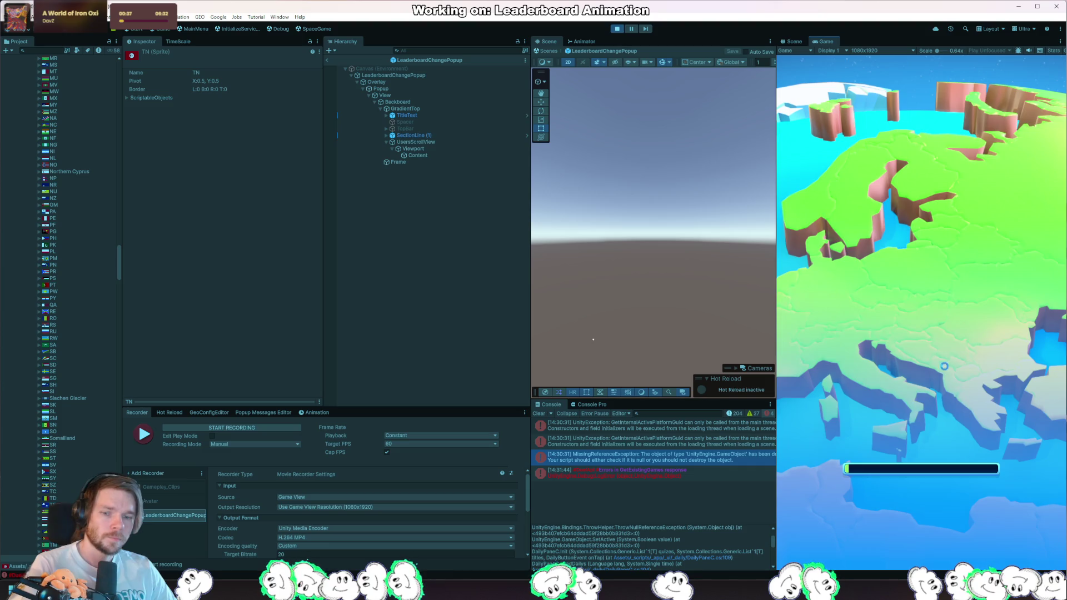
pyautogui.click(968, 502)
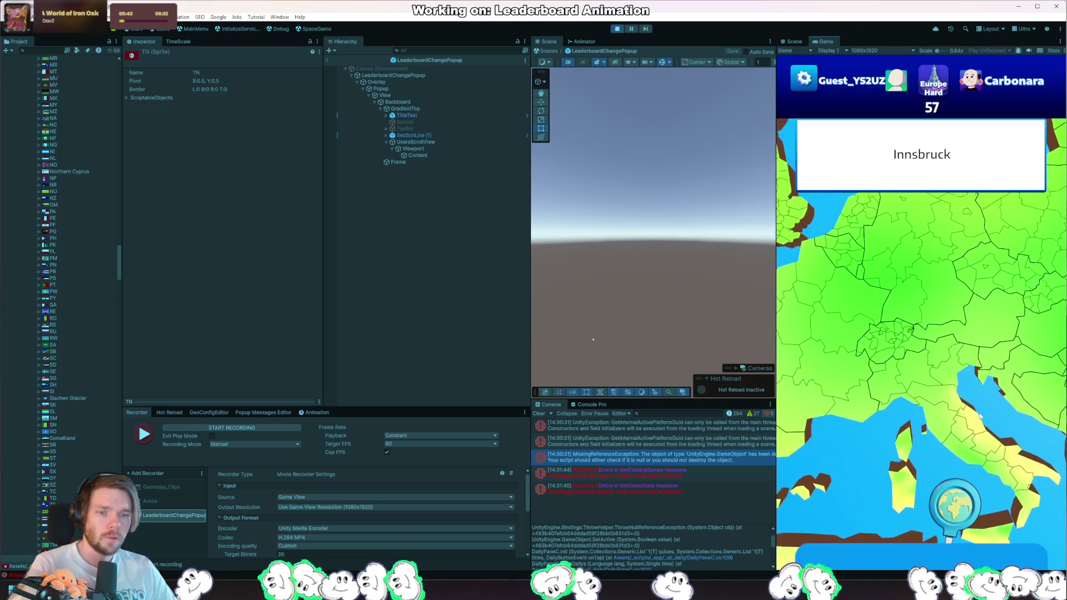
pyautogui.click(961, 384)
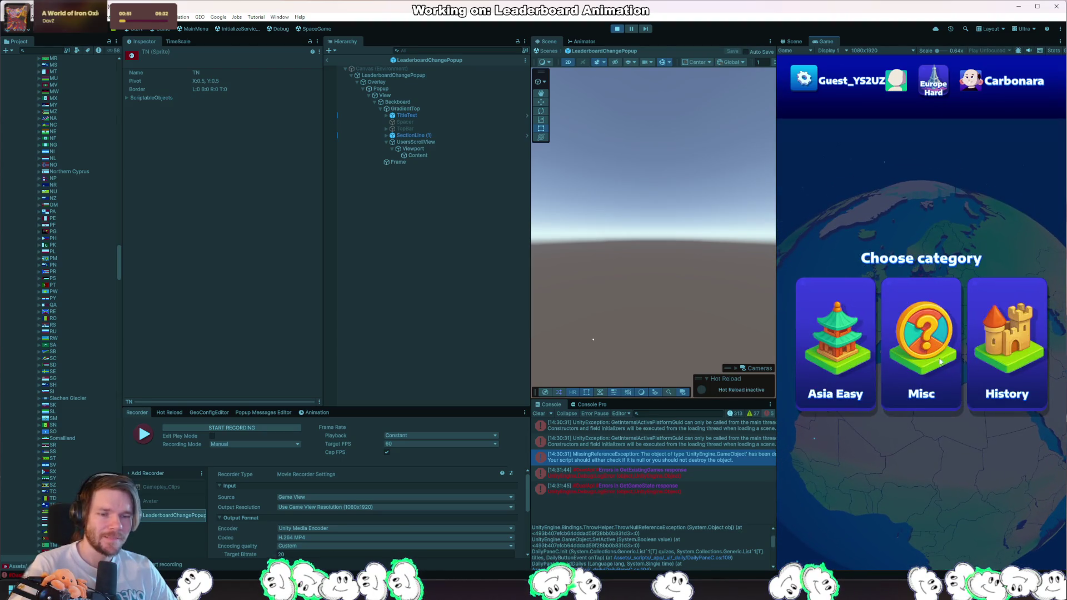
pyautogui.click(945, 362)
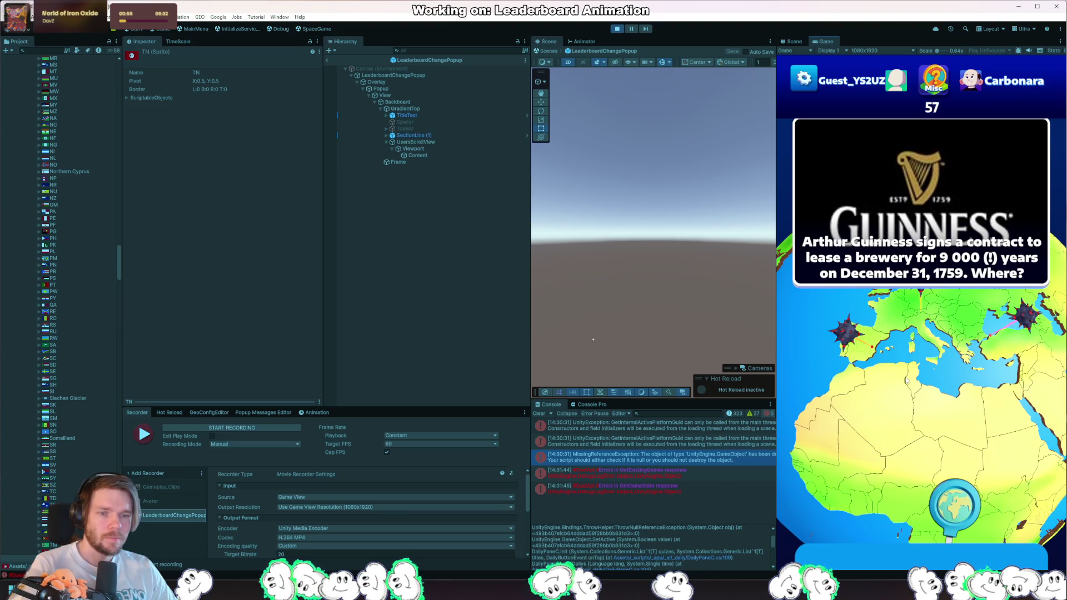
pyautogui.moveTo(955, 505)
pyautogui.mouseDown()
pyautogui.moveTo(925, 439)
pyautogui.moveTo(918, 367)
pyautogui.moveTo(924, 378)
pyautogui.mouseUp()
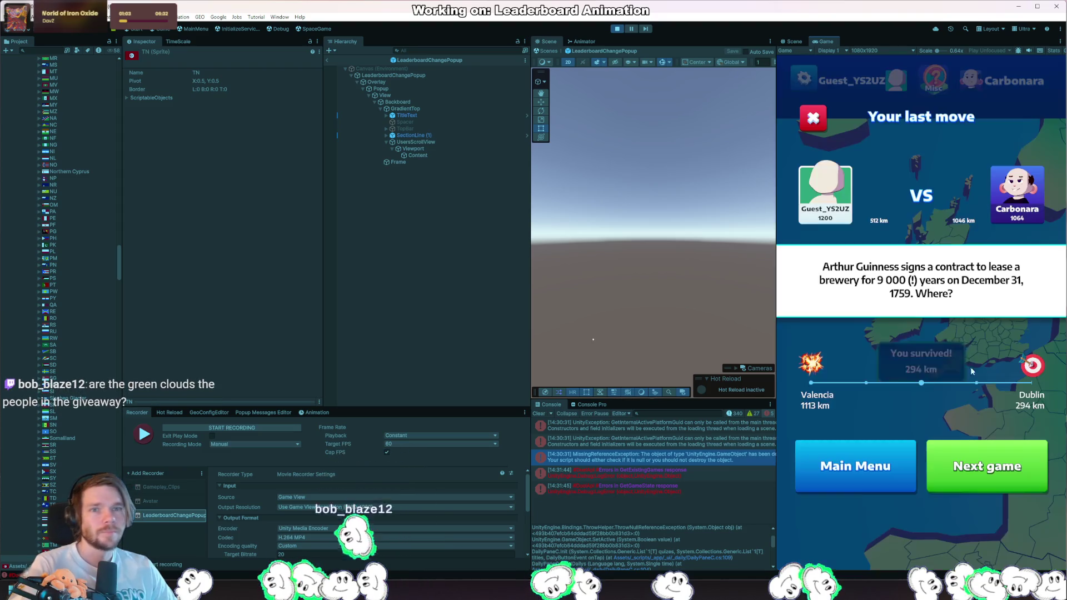
# Step: Continue to the opponent's turn and exit Play mode
pyautogui.click(983, 464)
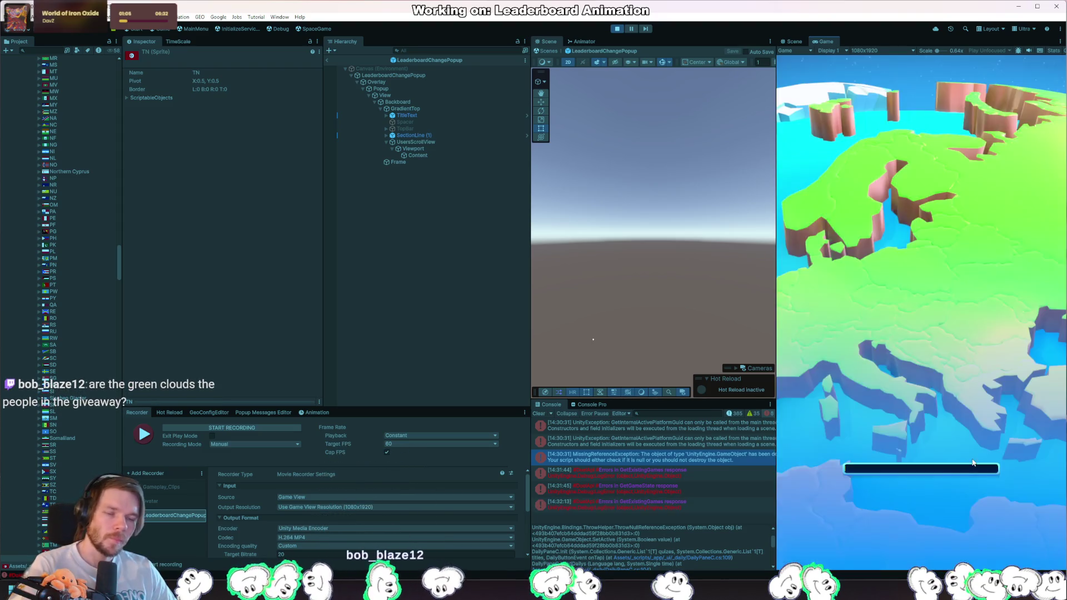
pyautogui.click(956, 490)
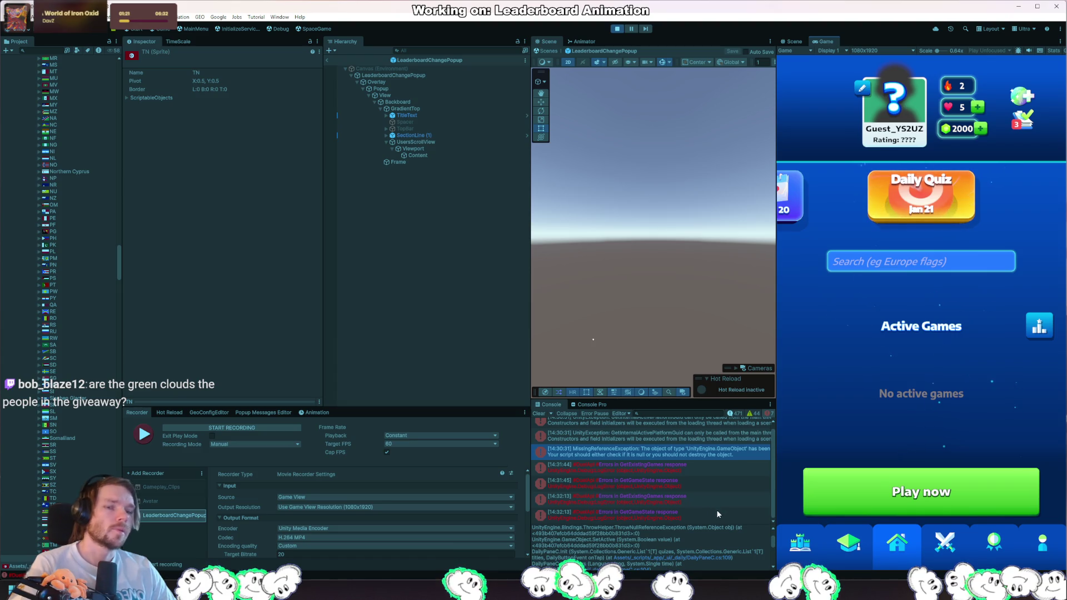
pyautogui.hotkey('ctrl', 'p')
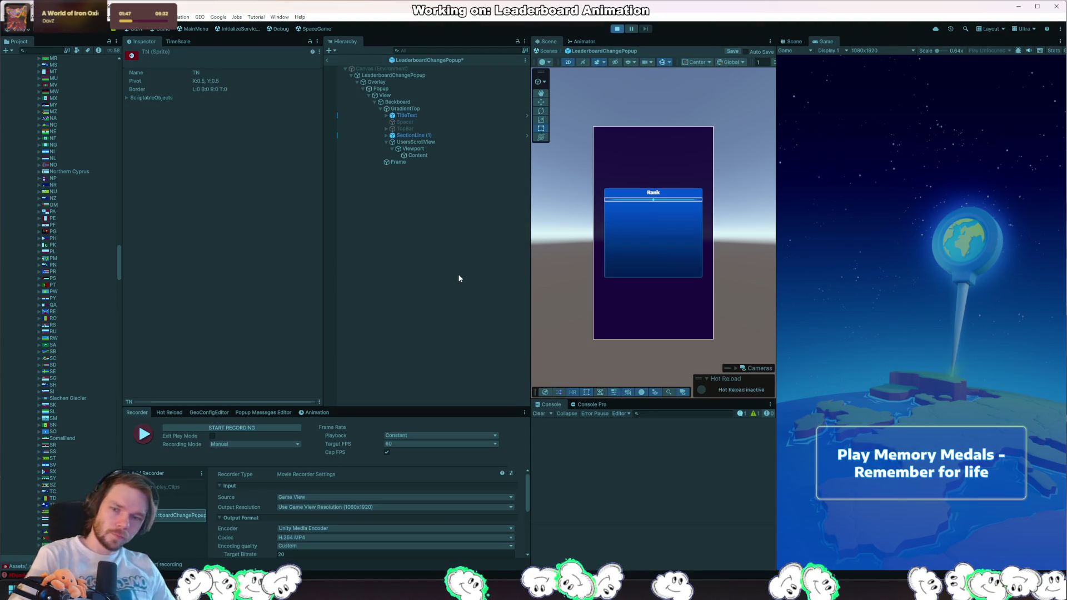
# Step: Restart the game, select MainDir via a 'maindir' Hierarchy search, then clear the search
pyautogui.hotkey('ctrl', 'p')
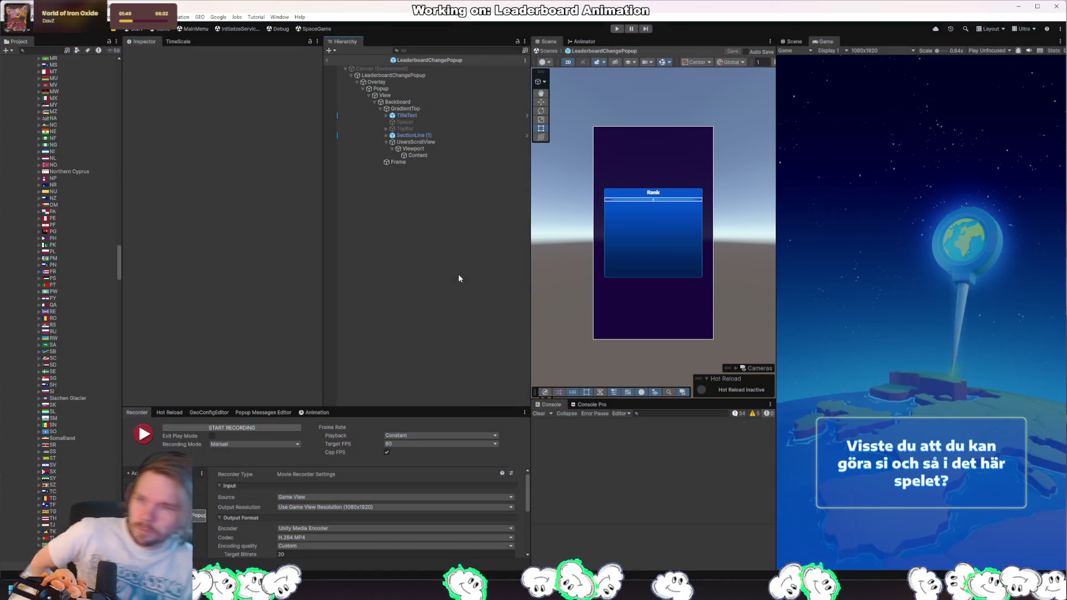
pyautogui.hotkey('ctrl', 'p')
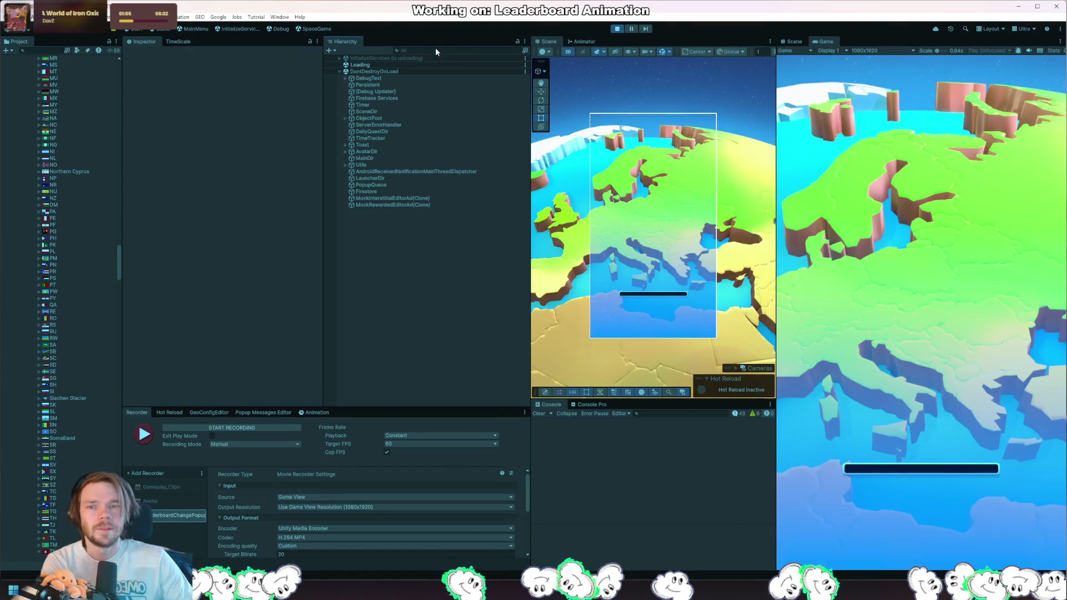
pyautogui.click(440, 51)
pyautogui.write('maindir')
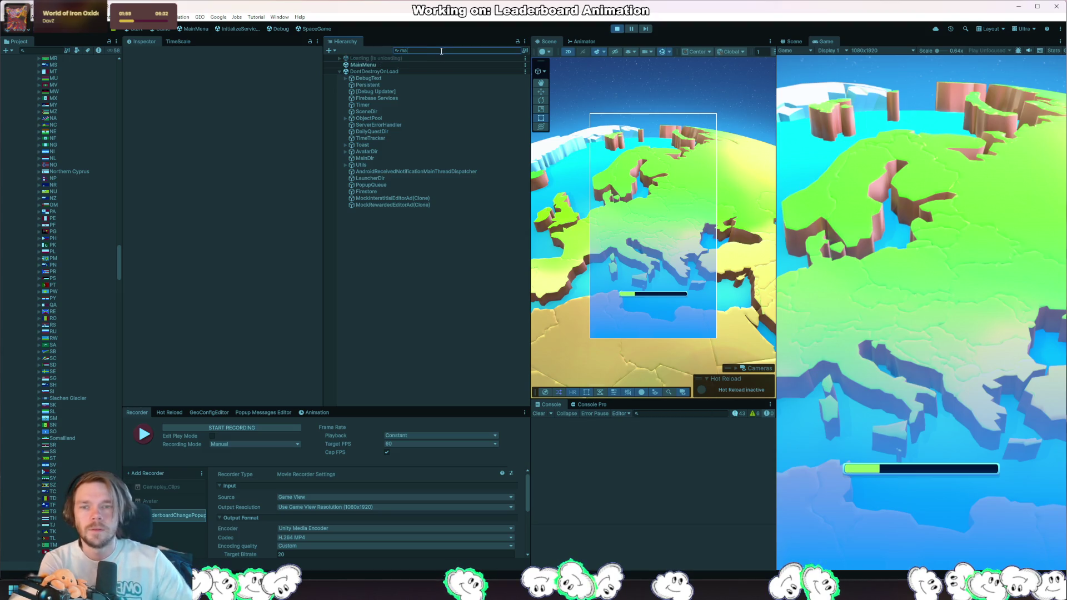
pyautogui.click(460, 65)
pyautogui.click(518, 50)
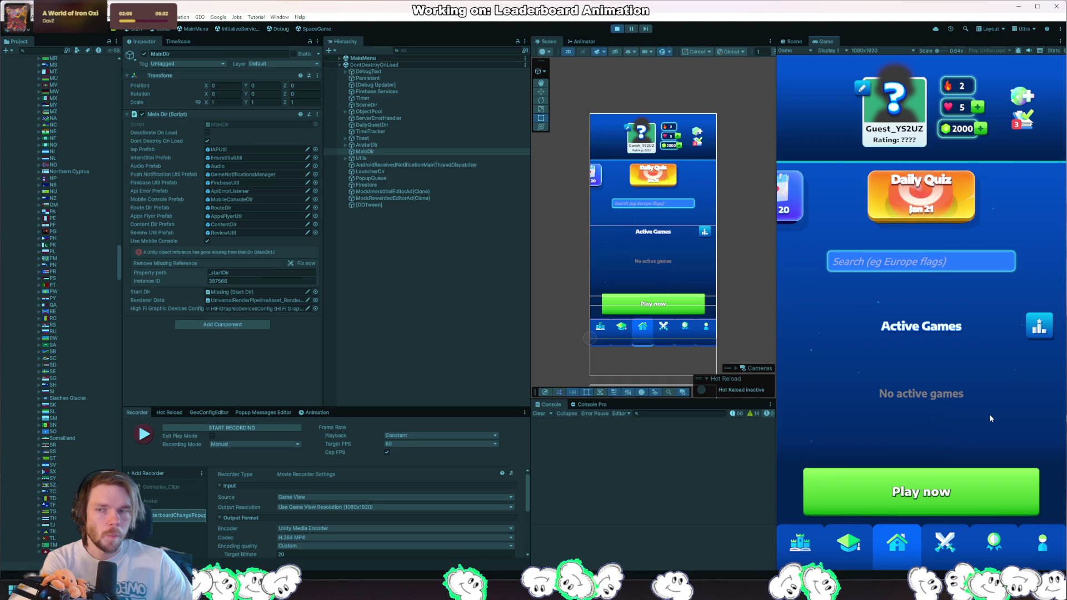
pyautogui.hotkey('alt', 'Tab')
pyautogui.hotkey('ctrl', 'shift', 'n')
# Step: Open MainDir.cs and locate the _startDir.Init() call on line 81 by searching 'startdir'
pyautogui.write('maindir')
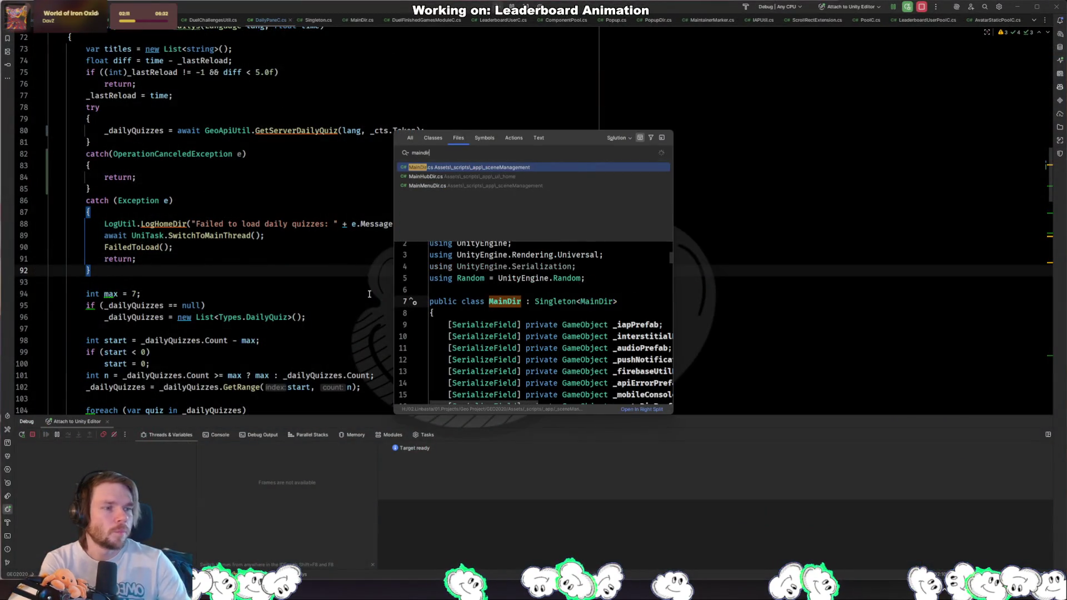
pyautogui.press('Return')
pyautogui.hotkey('ctrl', 'f')
pyautogui.write('startdir')
pyautogui.press('Return')
pyautogui.press('Return')
pyautogui.press('Return')
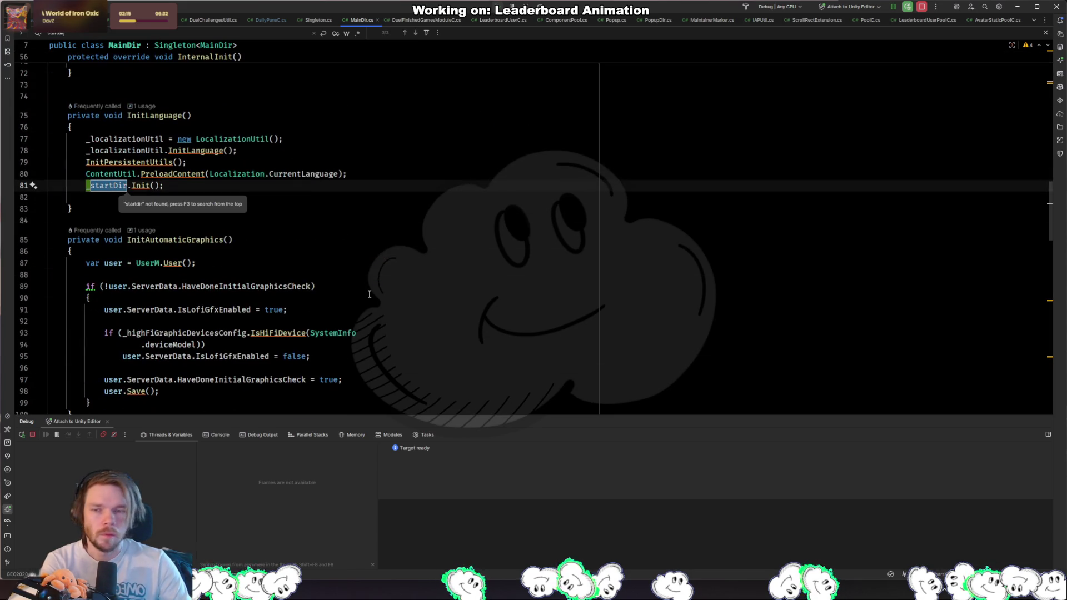
pyautogui.press('Escape')
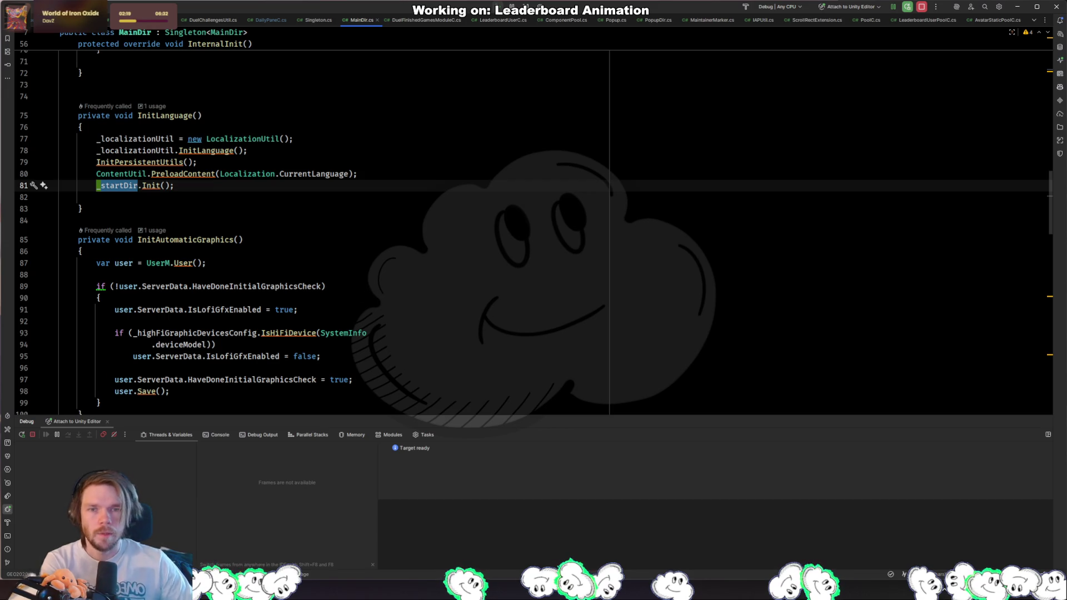
pyautogui.hotkey('alt', 'Tab')
pyautogui.click(617, 29)
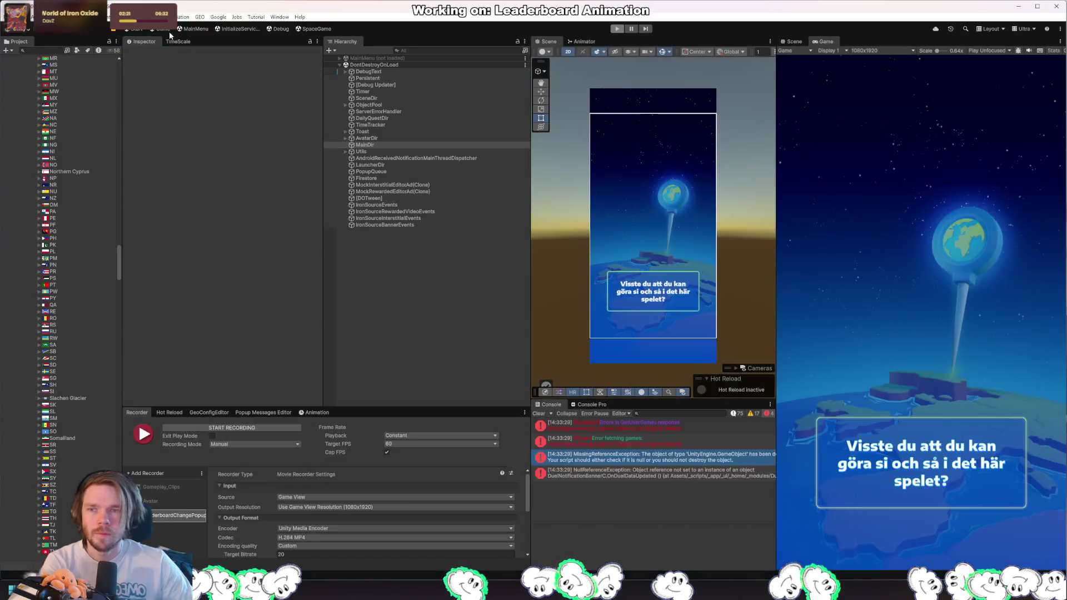
# Step: Open InitializeServices without saving and check that MainDir's Start Dir references IntroDir
pyautogui.click(238, 29)
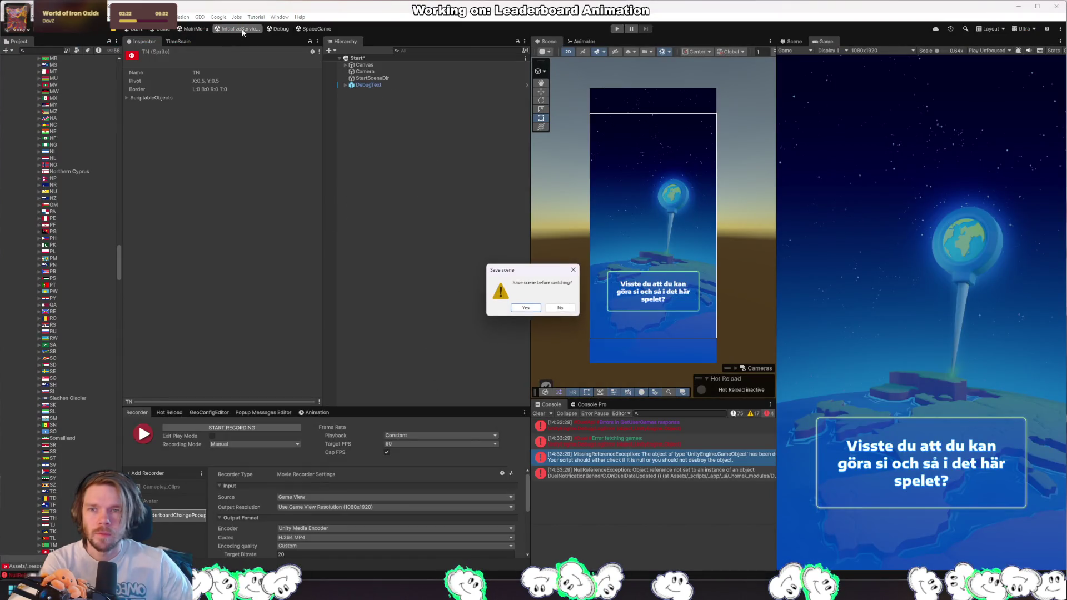
pyautogui.click(559, 308)
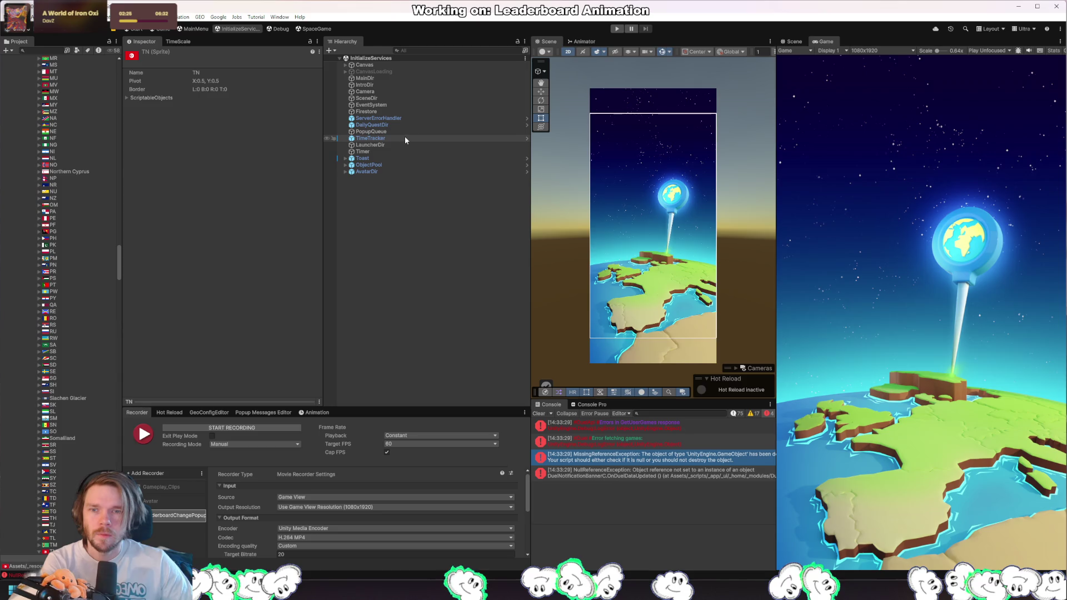
pyautogui.click(389, 78)
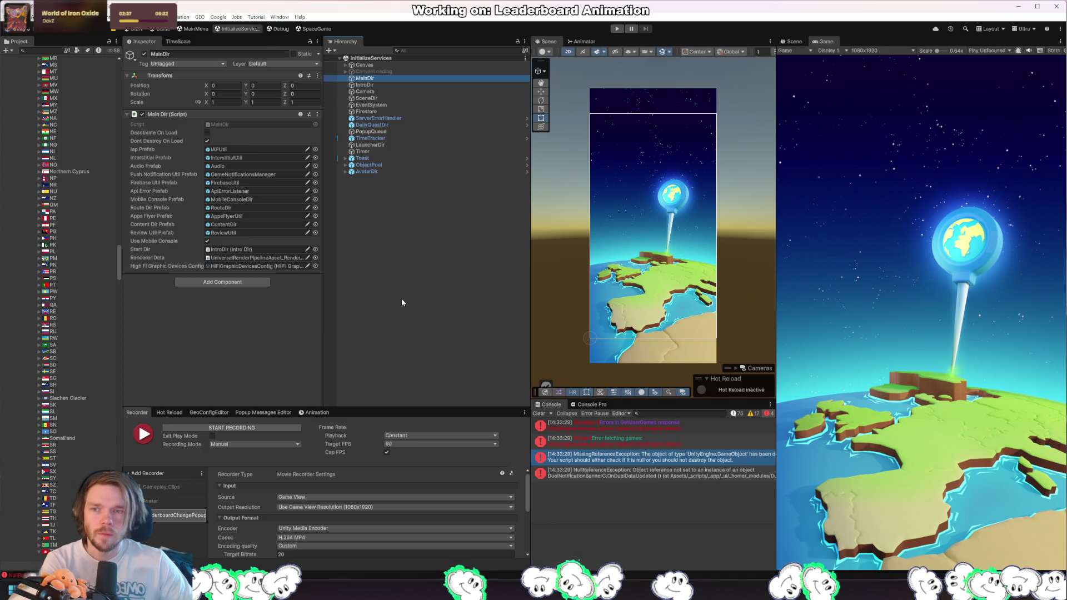
pyautogui.click(242, 249)
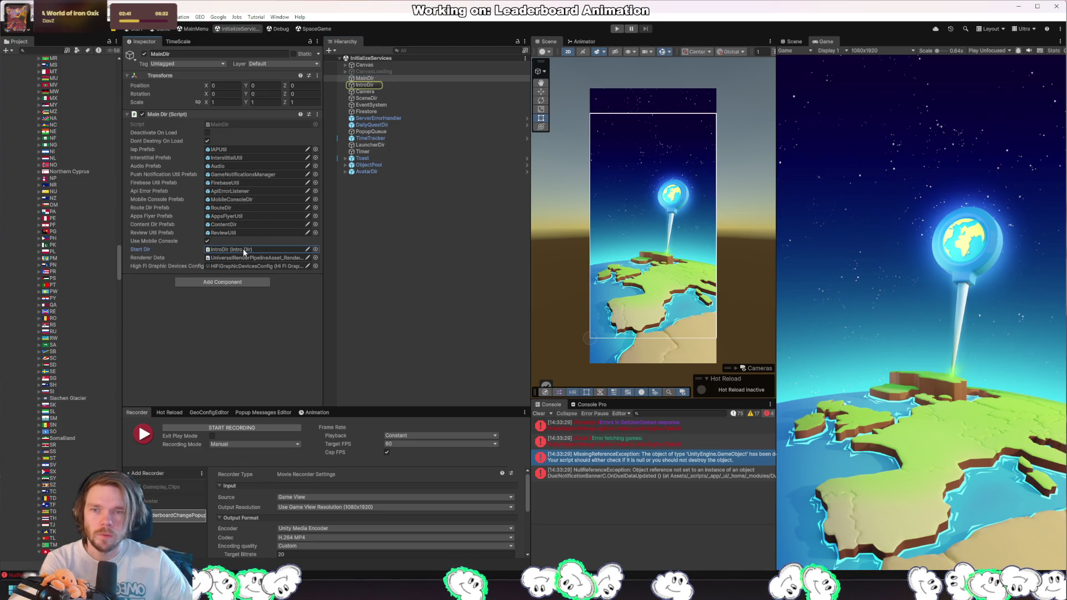
pyautogui.click(364, 85)
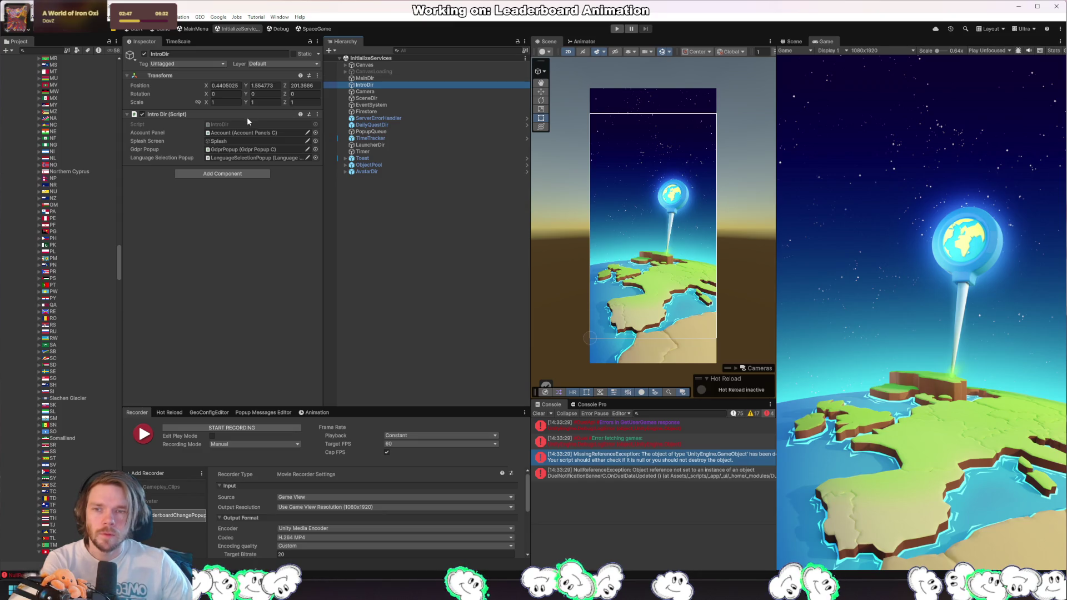
pyautogui.click(389, 77)
pyautogui.click(505, 313)
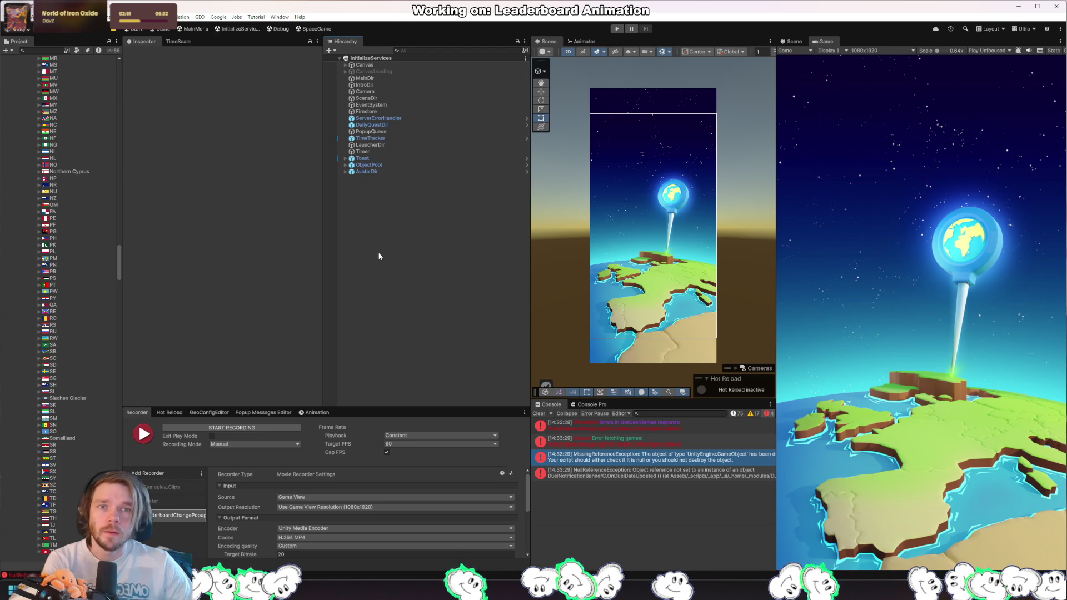
pyautogui.click(617, 28)
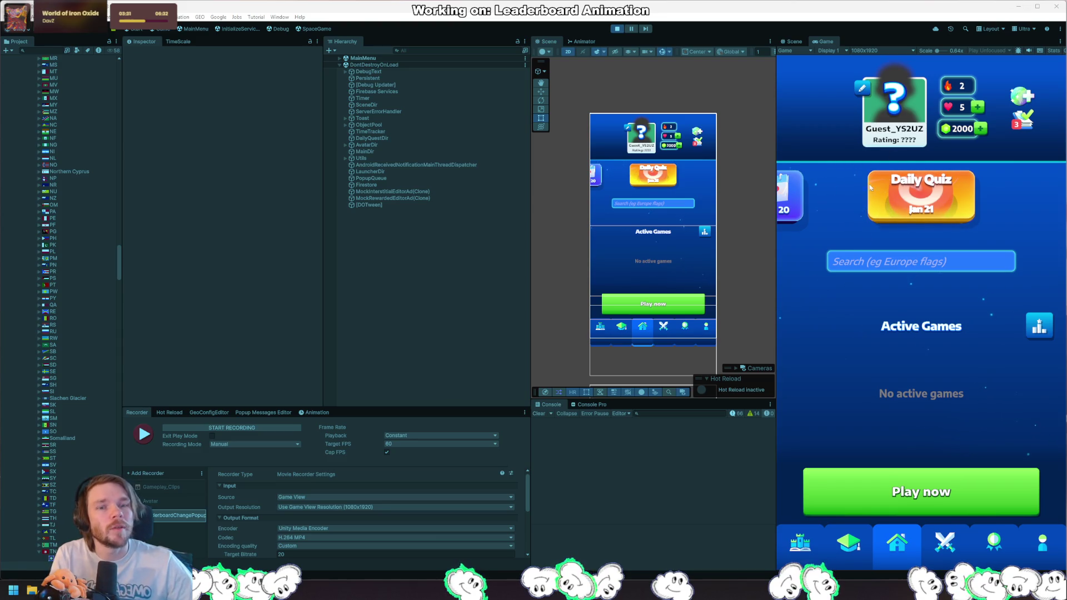
# Step: Start a new game from the home screen, then restart Play mode to reload it
pyautogui.click(962, 486)
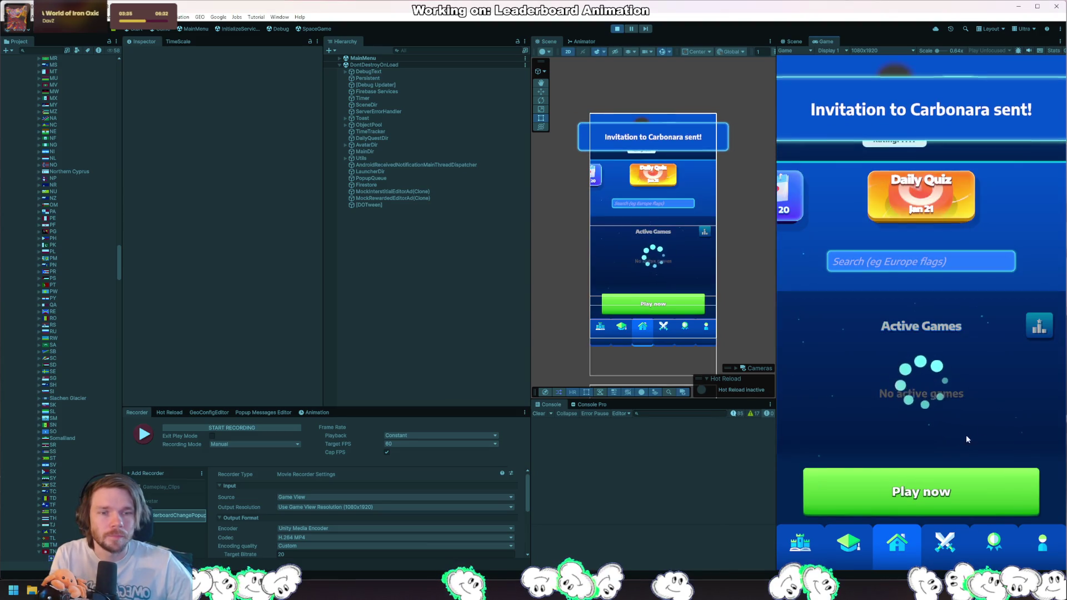
pyautogui.click(617, 29)
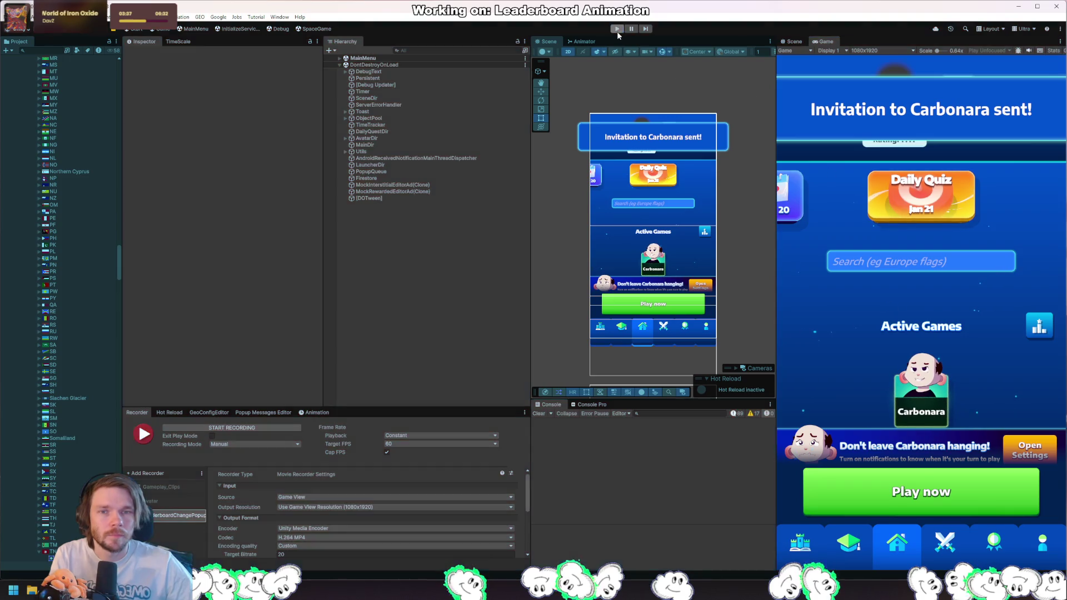
pyautogui.click(617, 29)
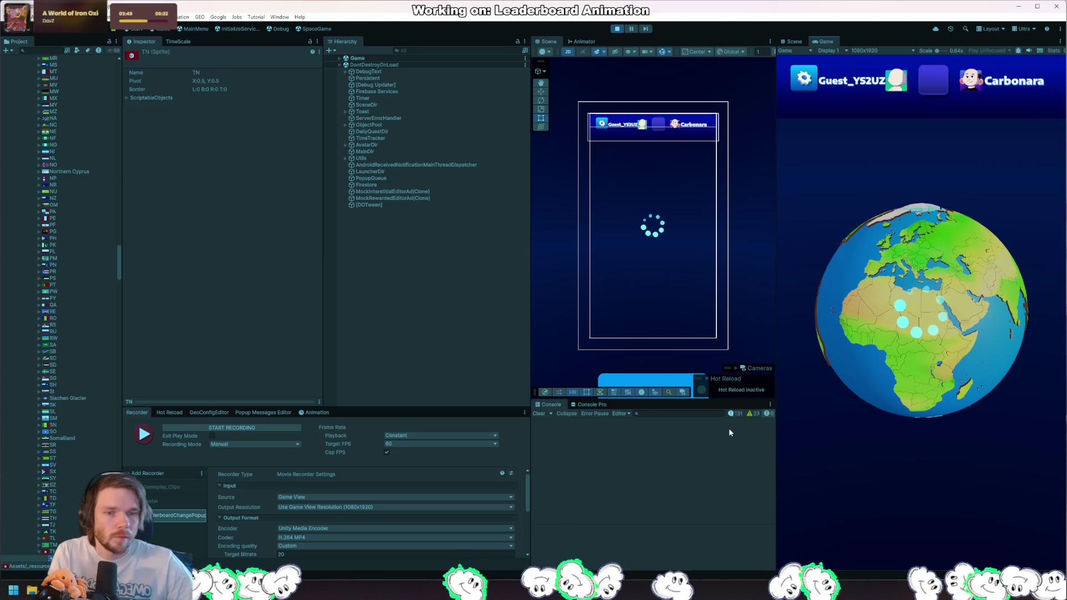
# Step: Choose Asia Easy, guess Mumbai on the globe, confirm, and continue past the results
pyautogui.click(1011, 373)
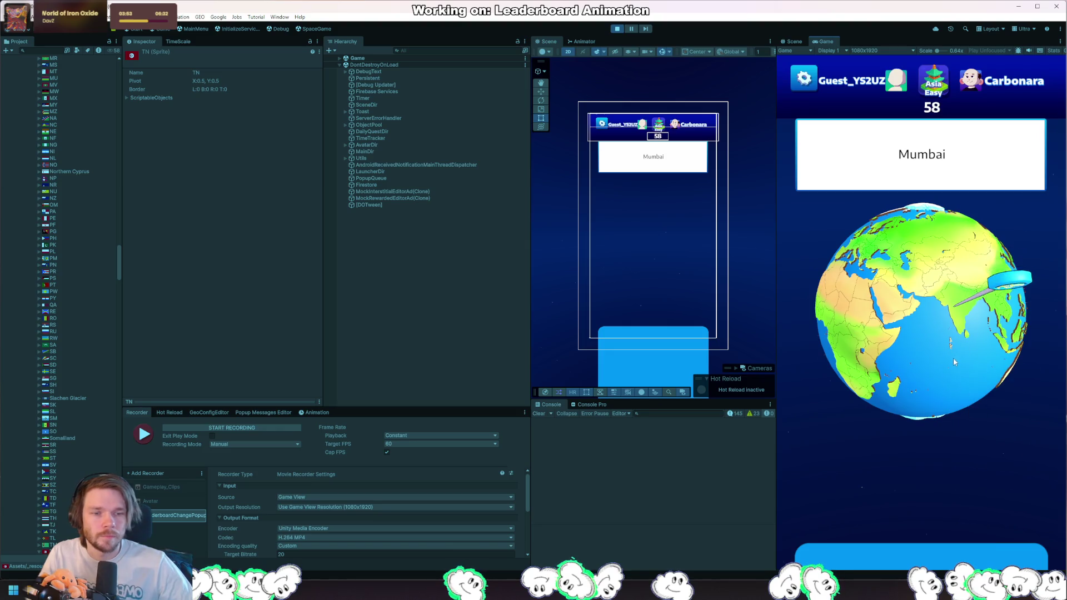
pyautogui.click(951, 360)
pyautogui.click(1034, 373)
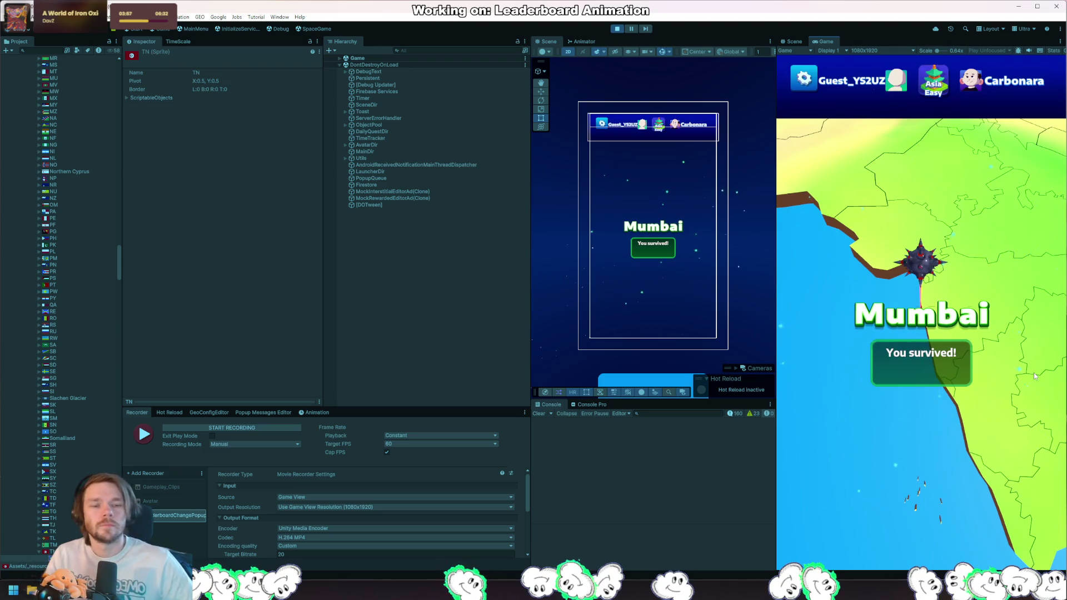
pyautogui.click(987, 481)
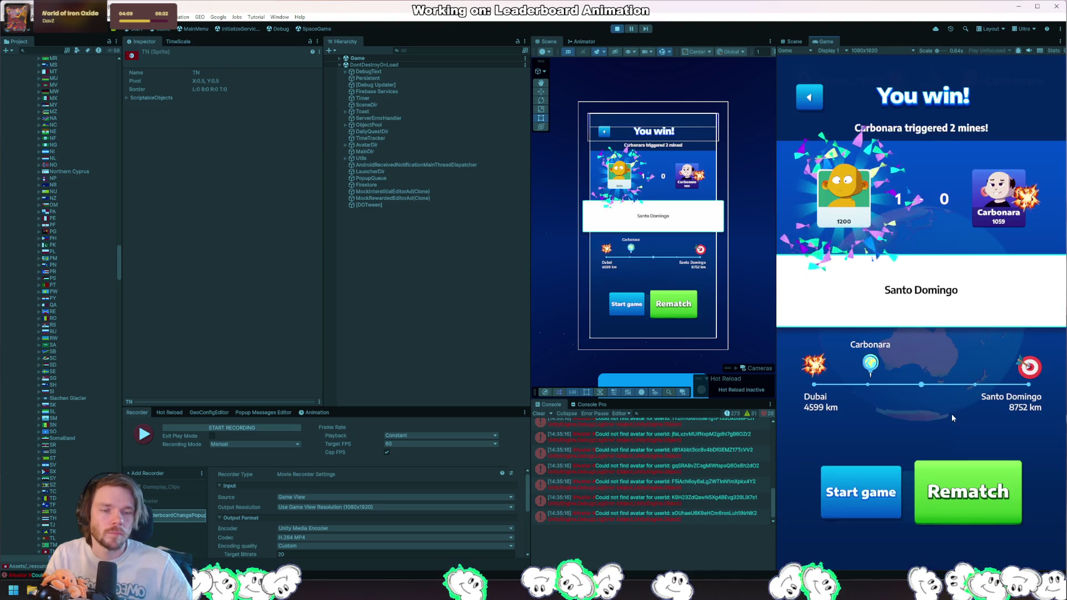
# Step: Clear the logged Console errors and exit Play mode
pyautogui.scroll(3, 721, 491)
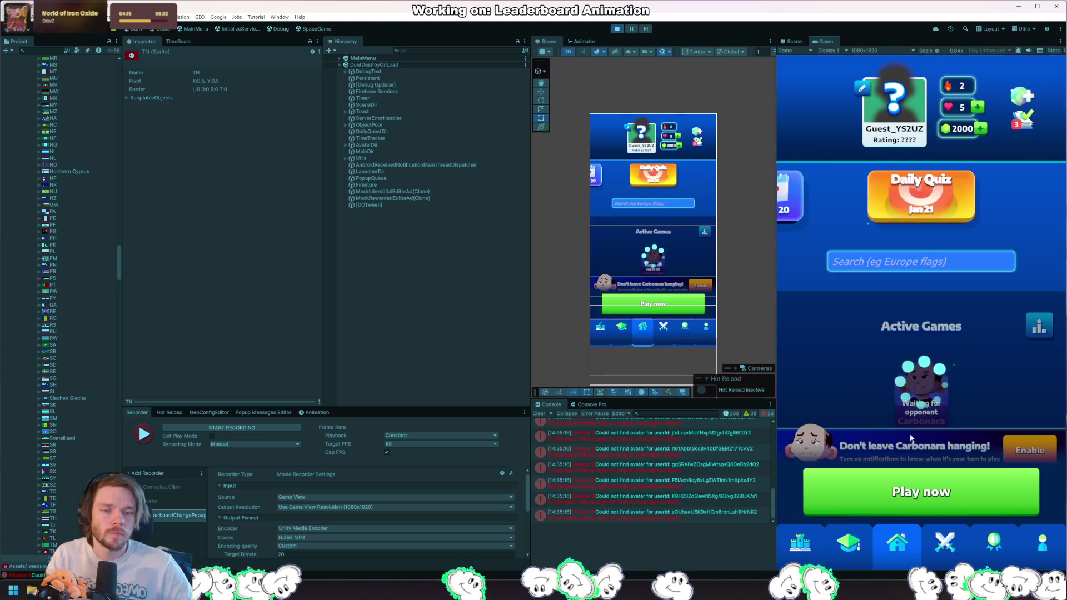
pyautogui.click(539, 413)
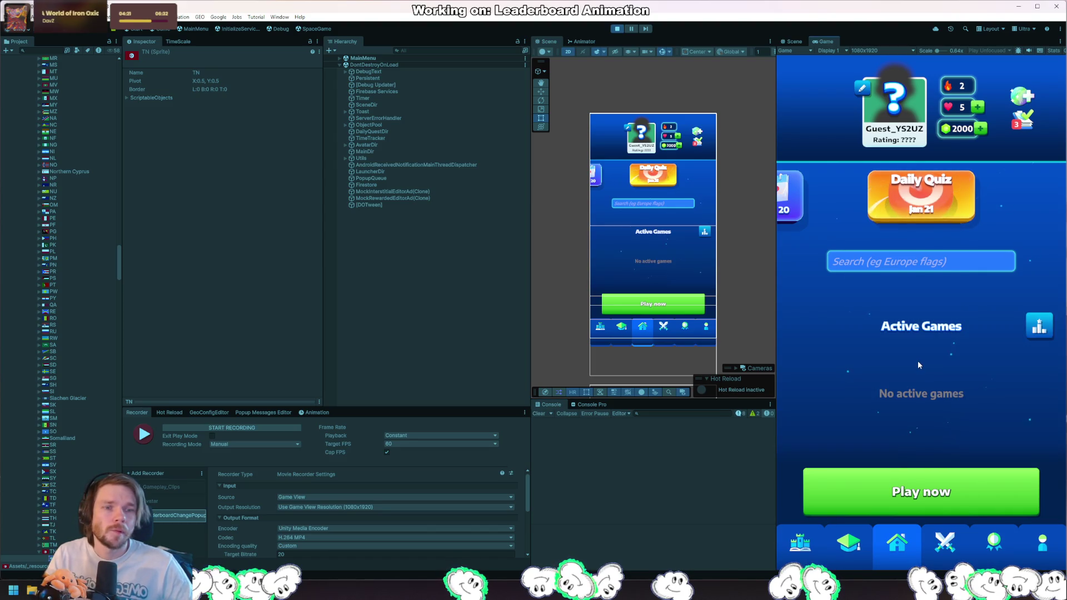
pyautogui.click(618, 30)
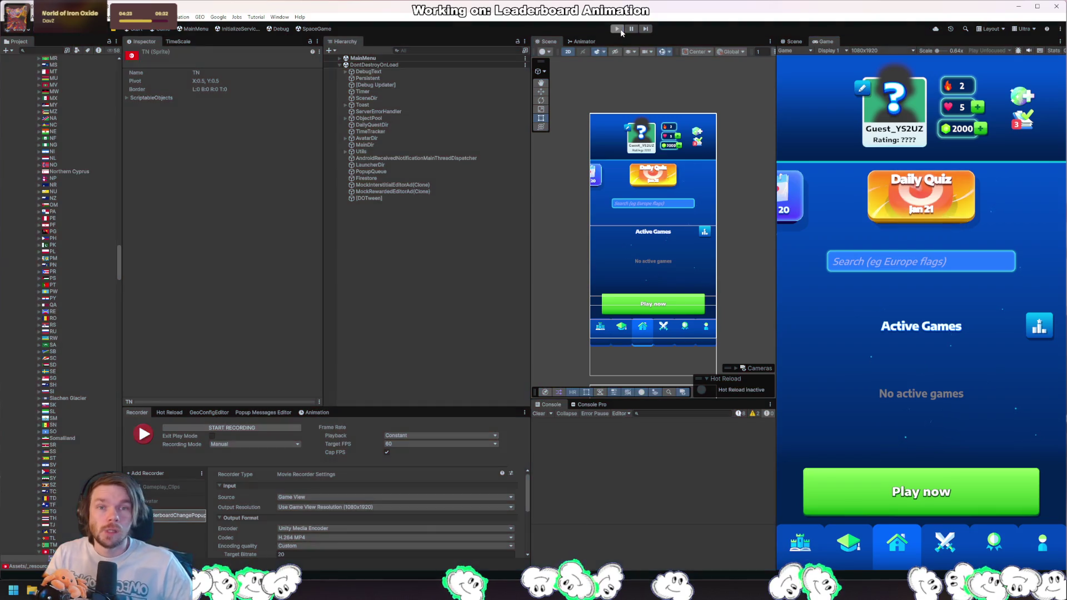
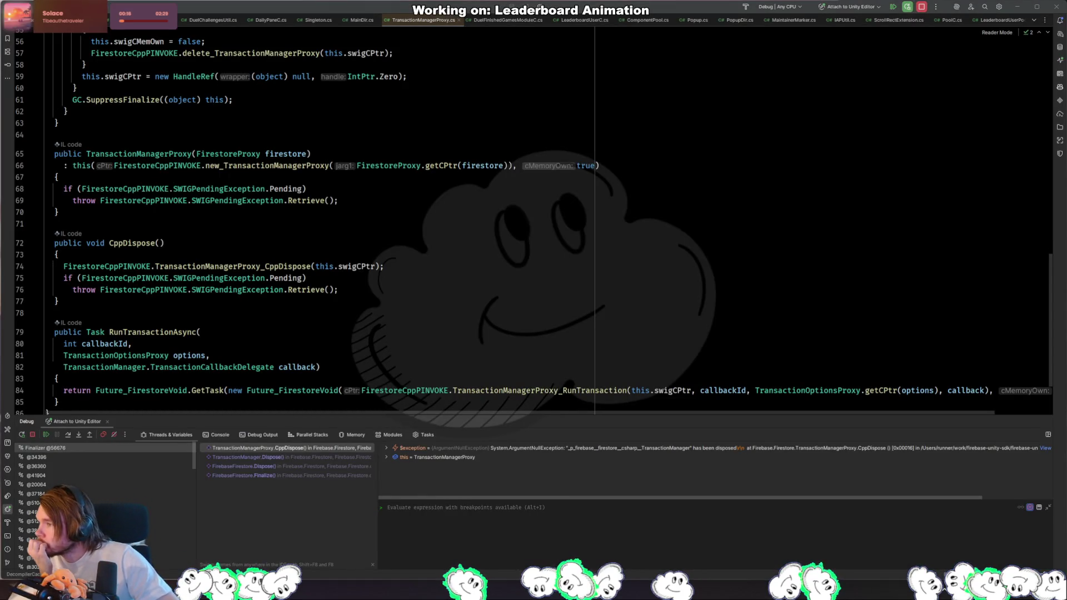
# Step: Open WhereWasItSessionMultiplayerDir.cs through file search and jump to line 413
pyautogui.click(443, 313)
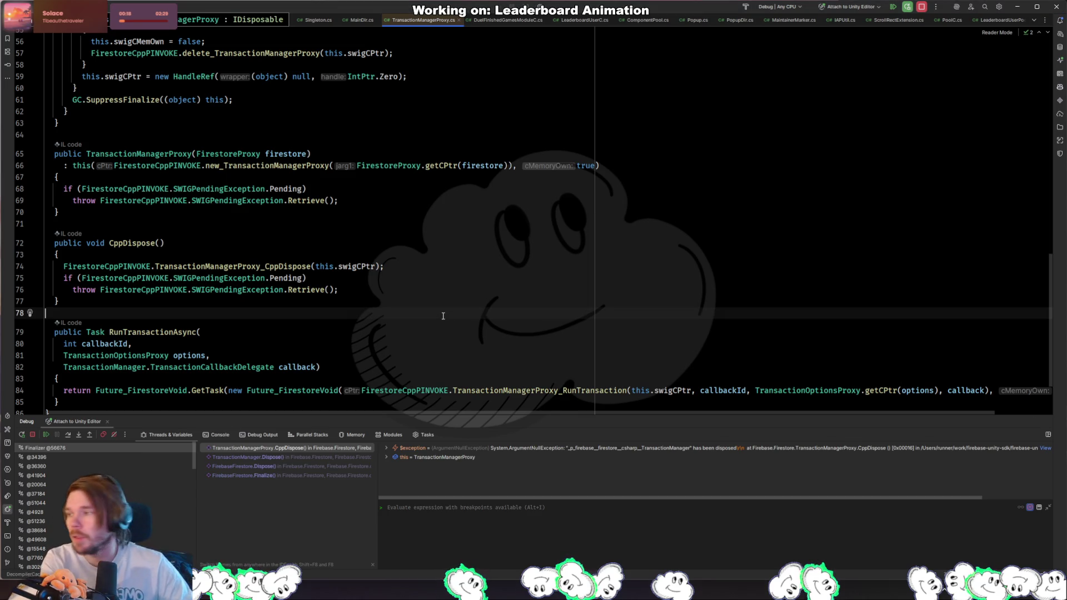
pyautogui.hotkey('ctrl', 'shift', 'n')
pyautogui.write('wherewasitmul')
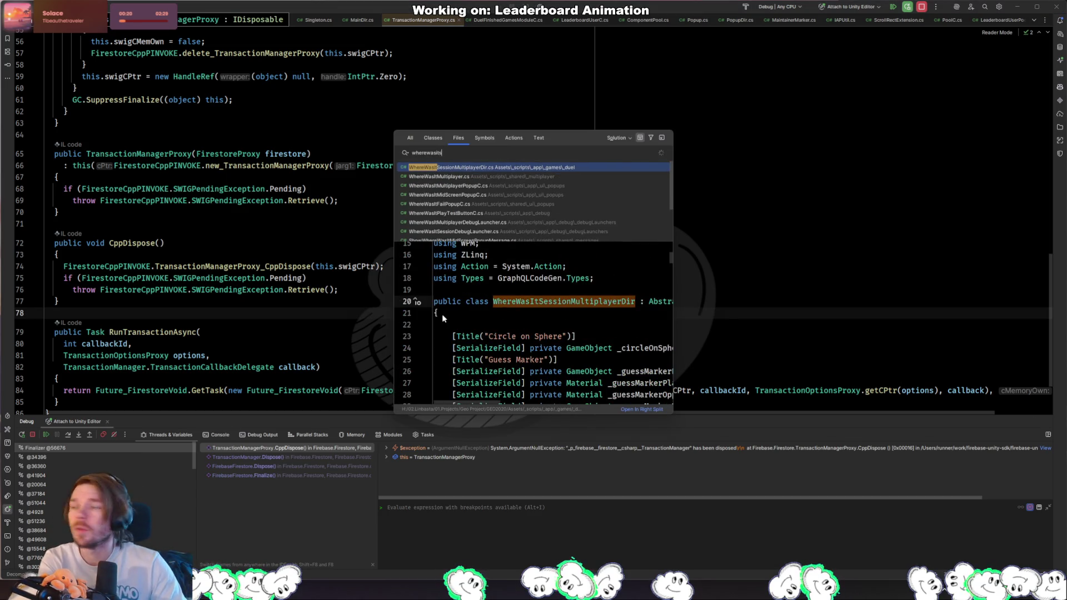
pyautogui.press('Return')
pyautogui.hotkey('ctrl', 'g')
pyautogui.write('413')
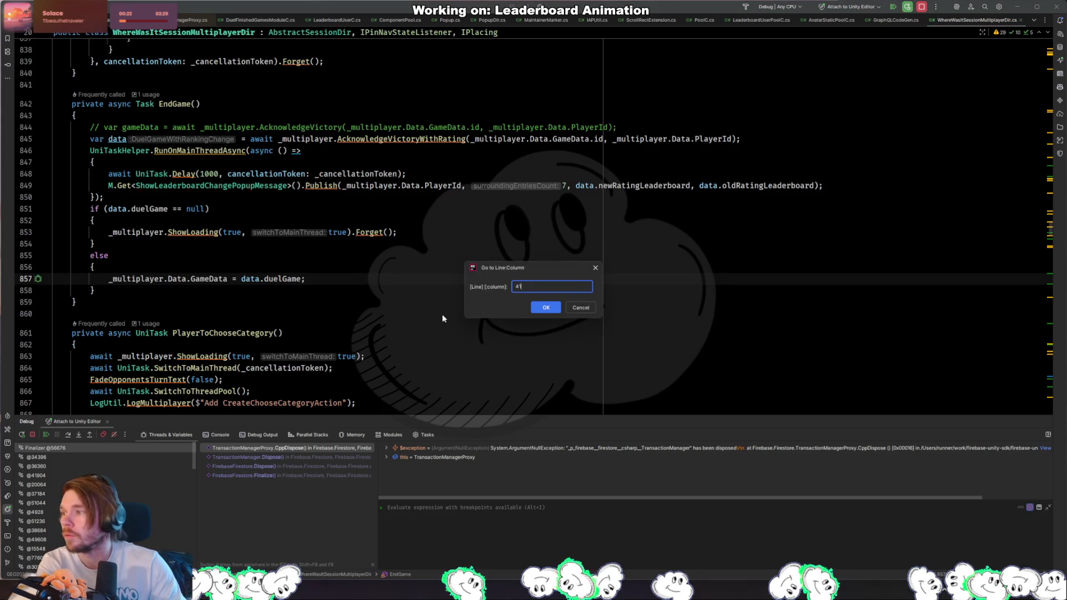
pyautogui.press('Return')
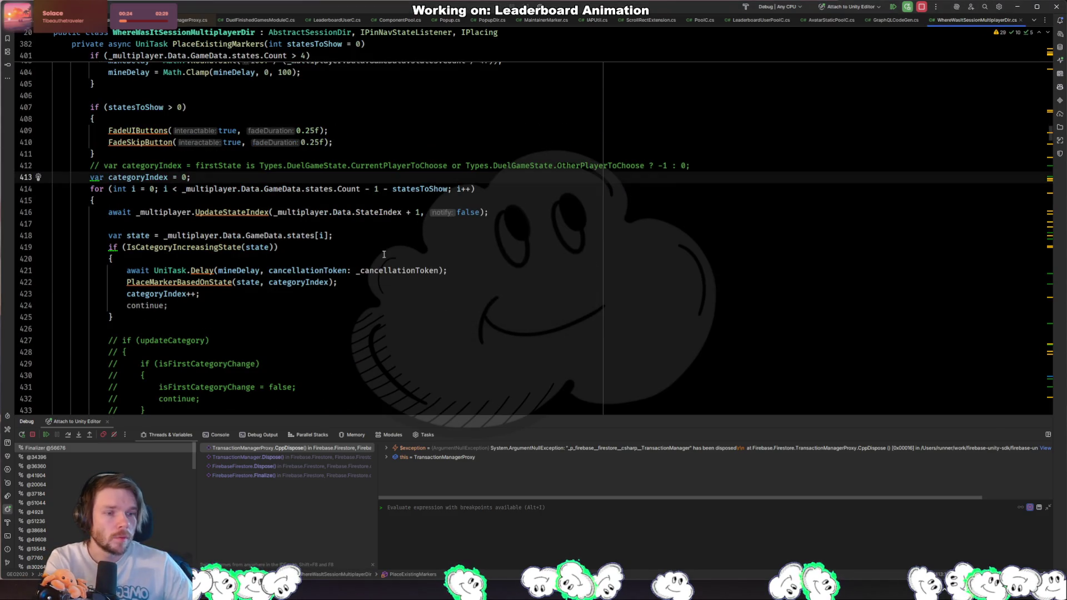
# Step: Scroll through the PlaceExistingMarkers category loop to review the categoryIndex code
pyautogui.scroll(-2, 335, 255)
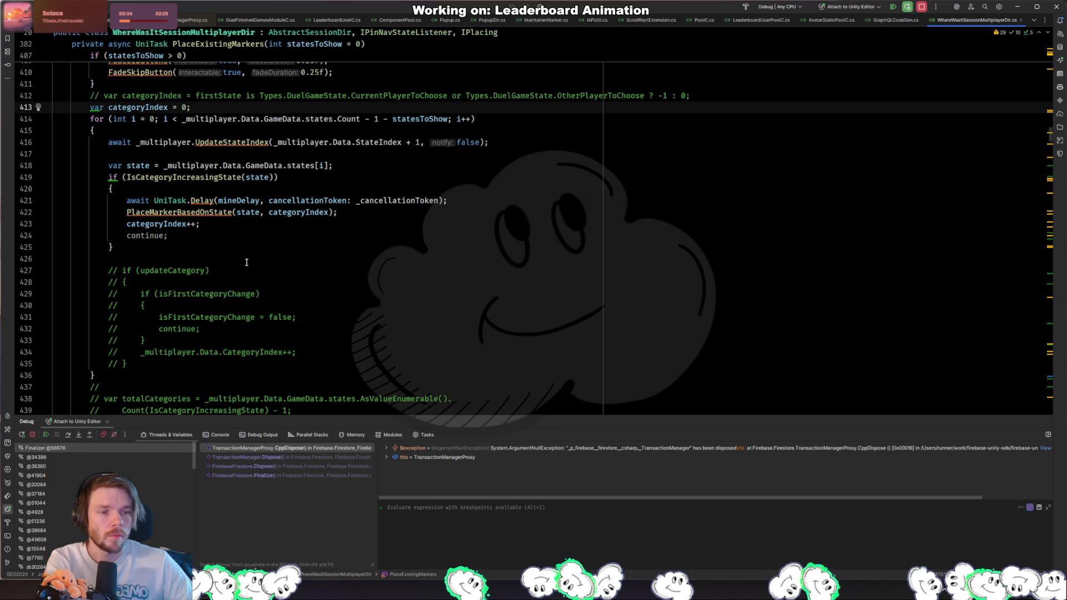
pyautogui.scroll(-6, 246, 262)
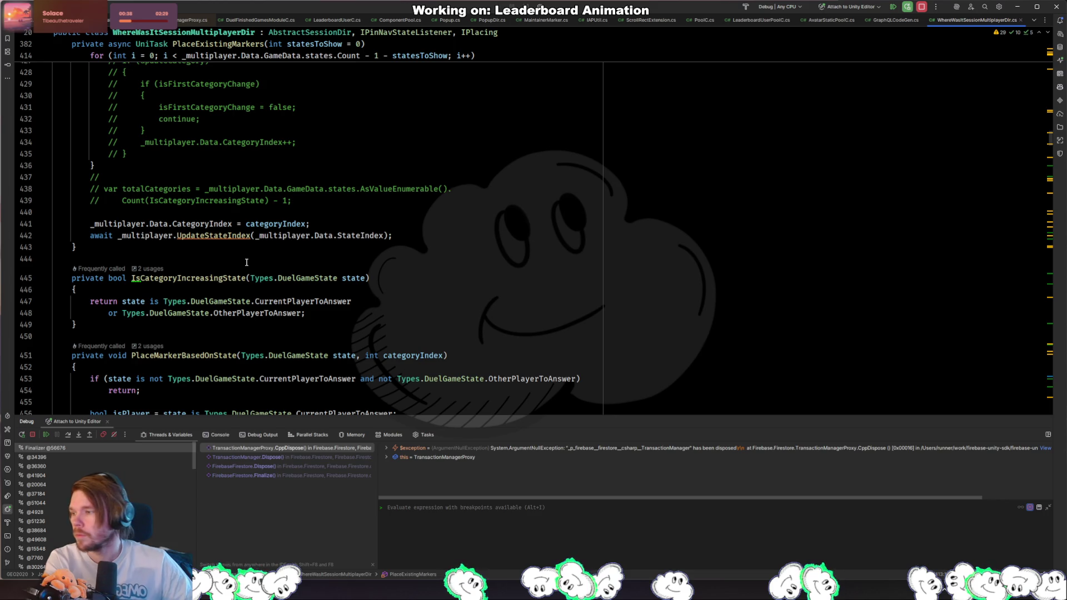
pyautogui.scroll(12, 242, 262)
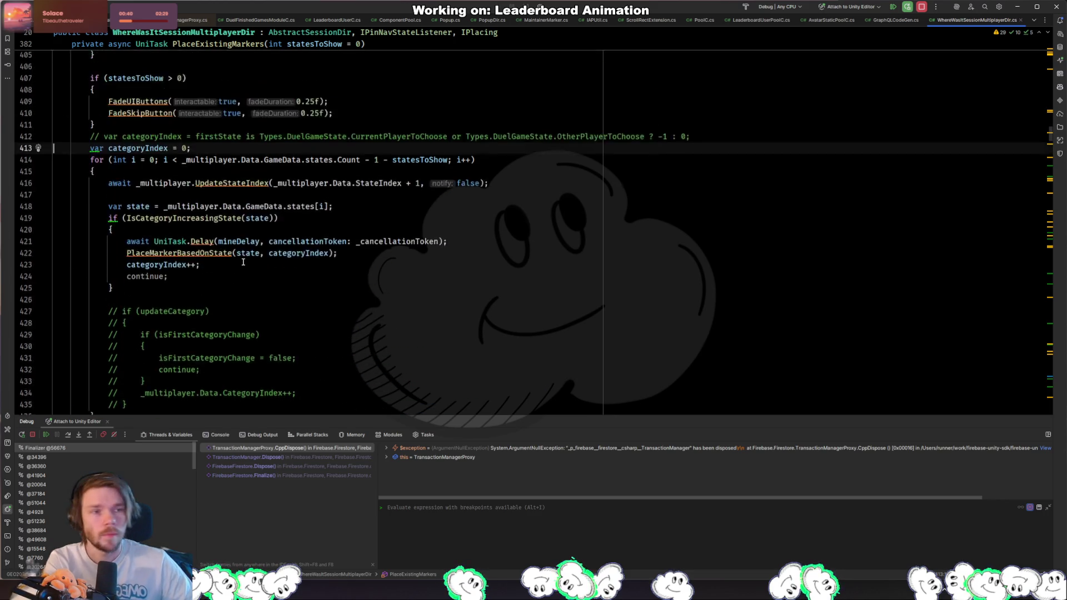
pyautogui.scroll(7, 243, 262)
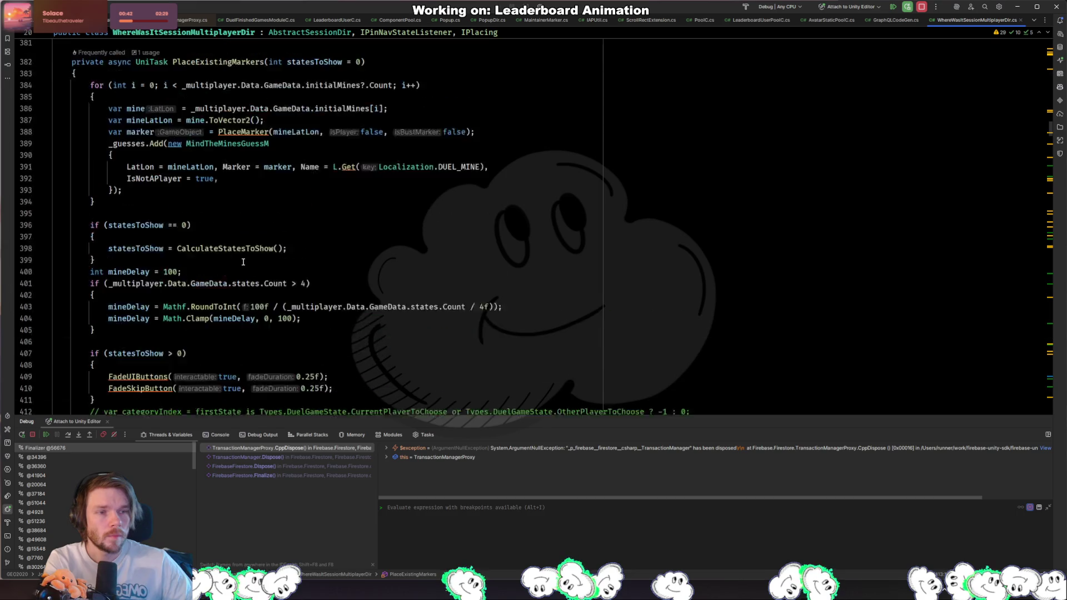
pyautogui.scroll(-11, 239, 263)
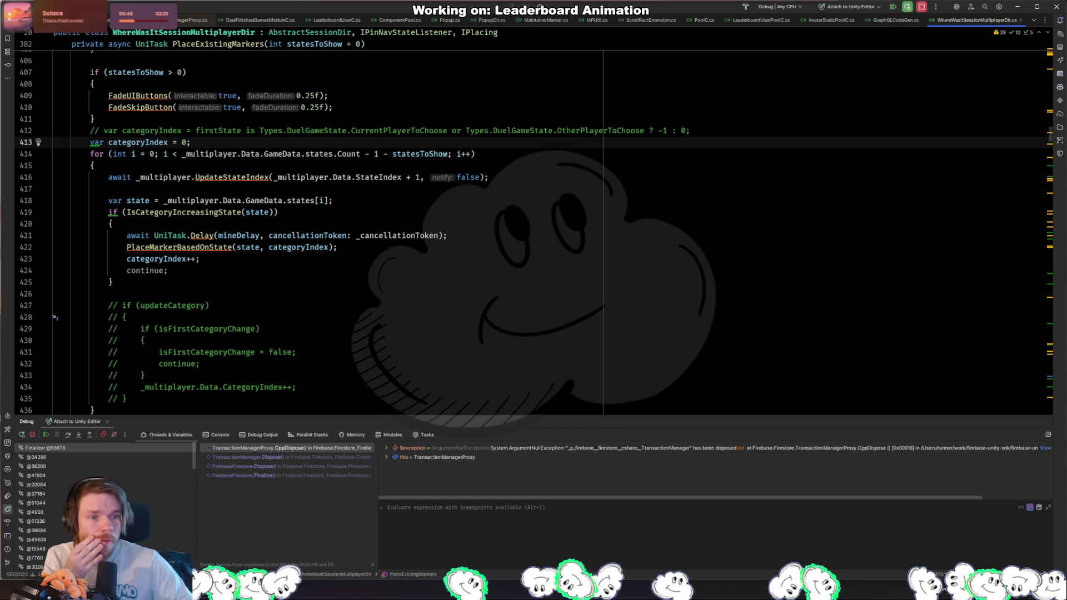
pyautogui.scroll(-8, 196, 221)
pyautogui.scroll(9, 197, 221)
pyautogui.scroll(1, 197, 221)
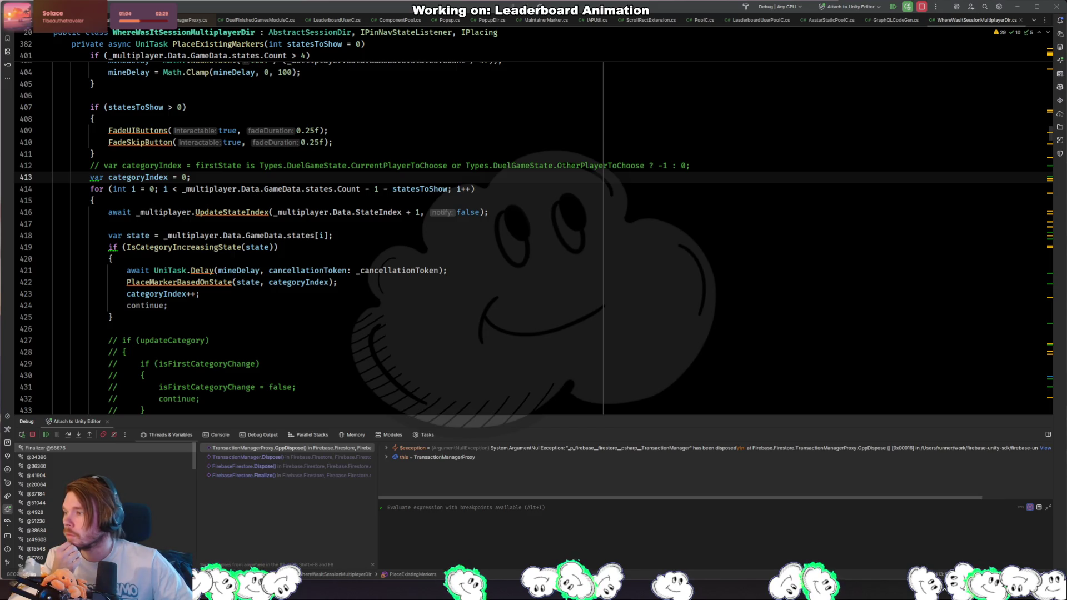
# Step: Show usages of states, let Unity reload, then return to WhereWasItSessionMultiplayerDir near line 424
pyautogui.click(99, 198)
pyautogui.click(300, 235)
pyautogui.hotkey('alt', 'Tab')
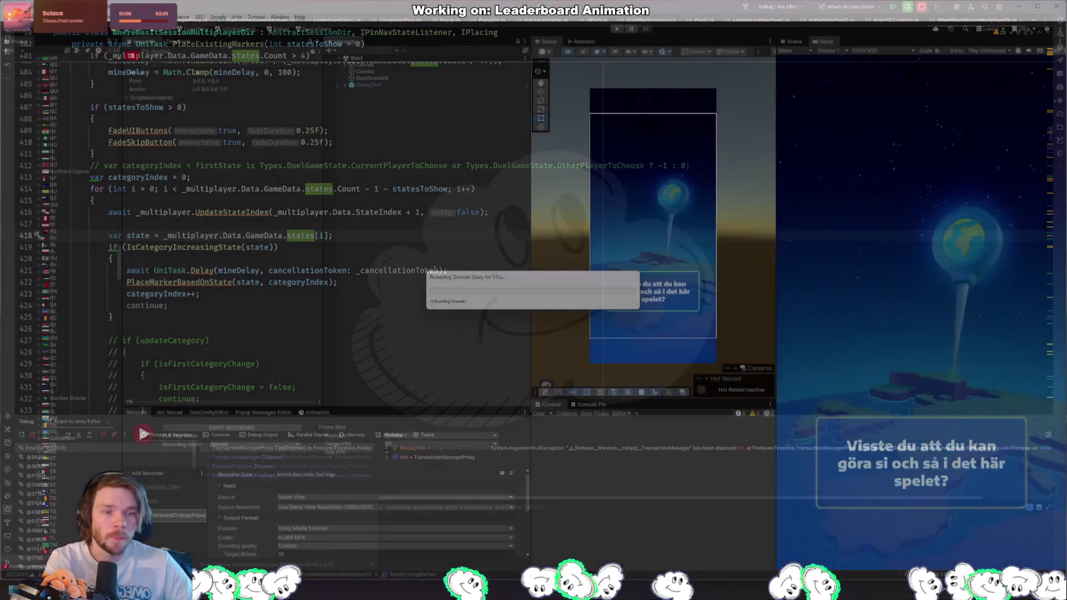
pyautogui.click(366, 286)
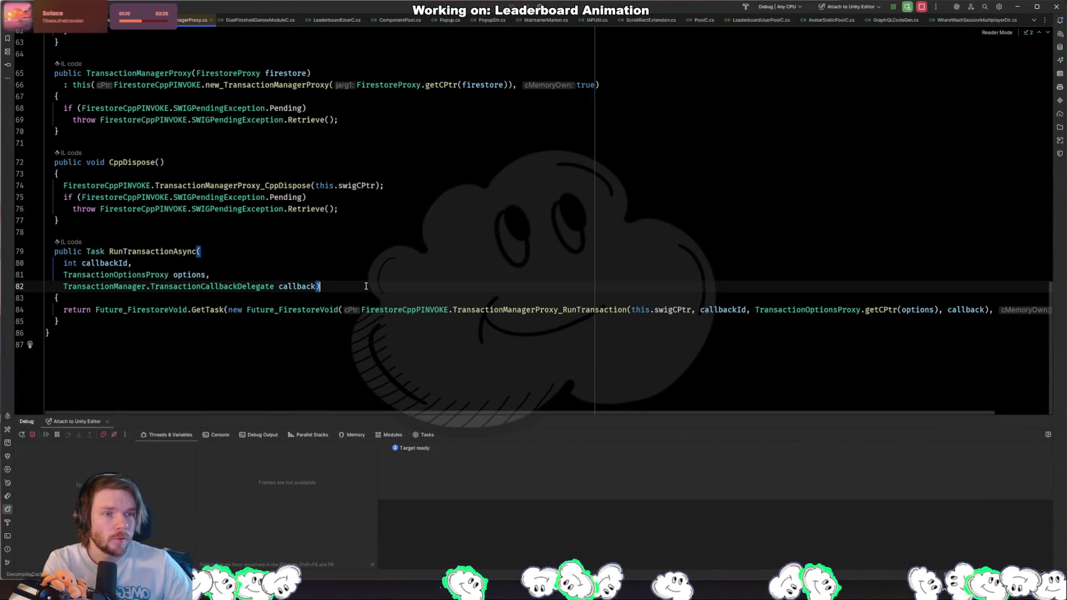
pyautogui.hotkey('alt', 'Tab')
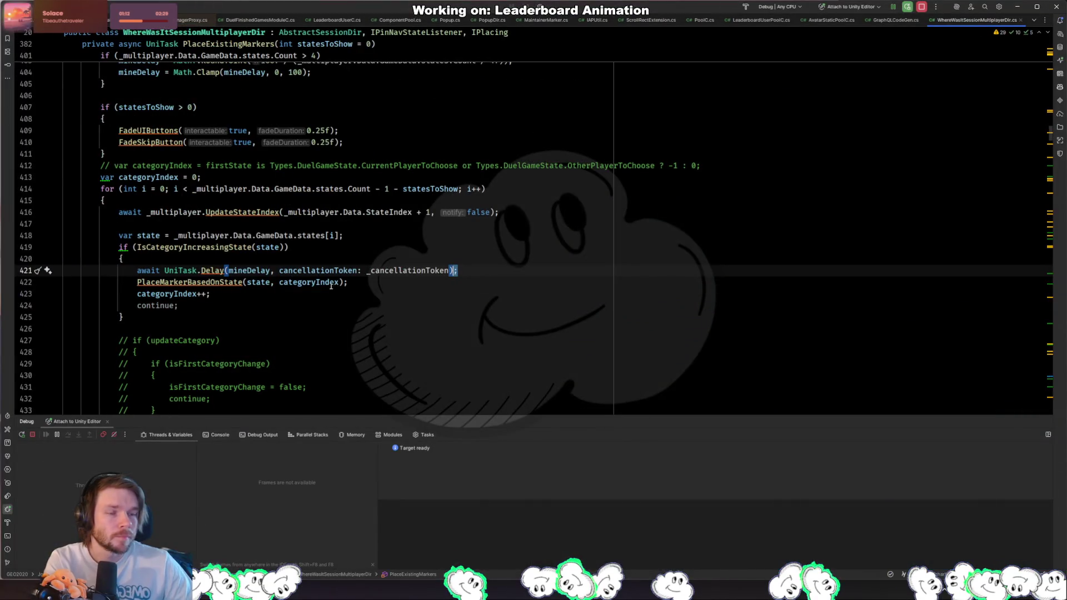
pyautogui.scroll(3, 350, 297)
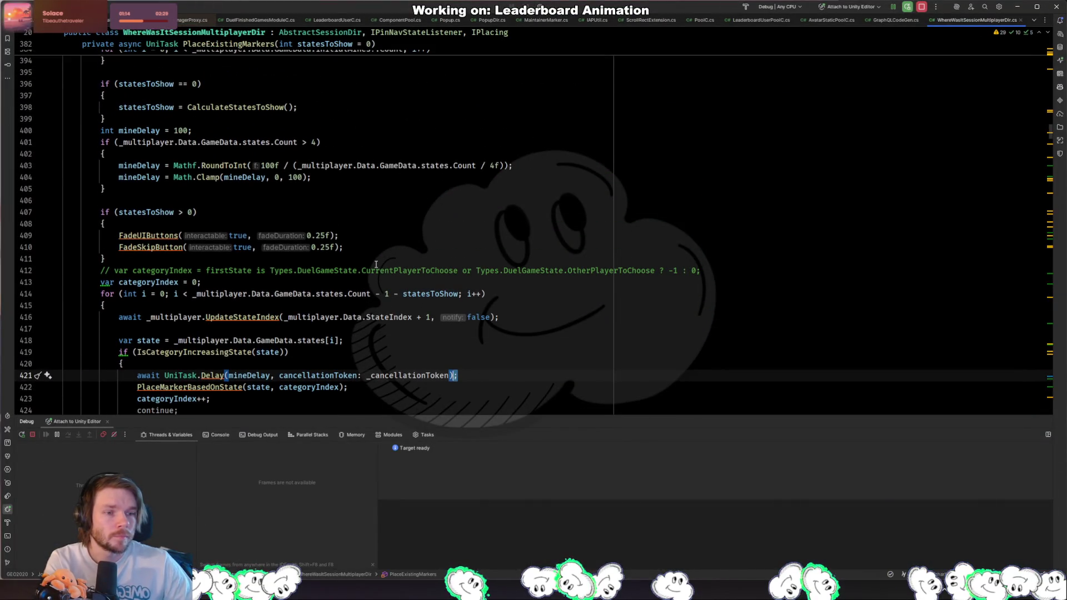
pyautogui.scroll(-2, 376, 264)
pyautogui.scroll(-2, 345, 259)
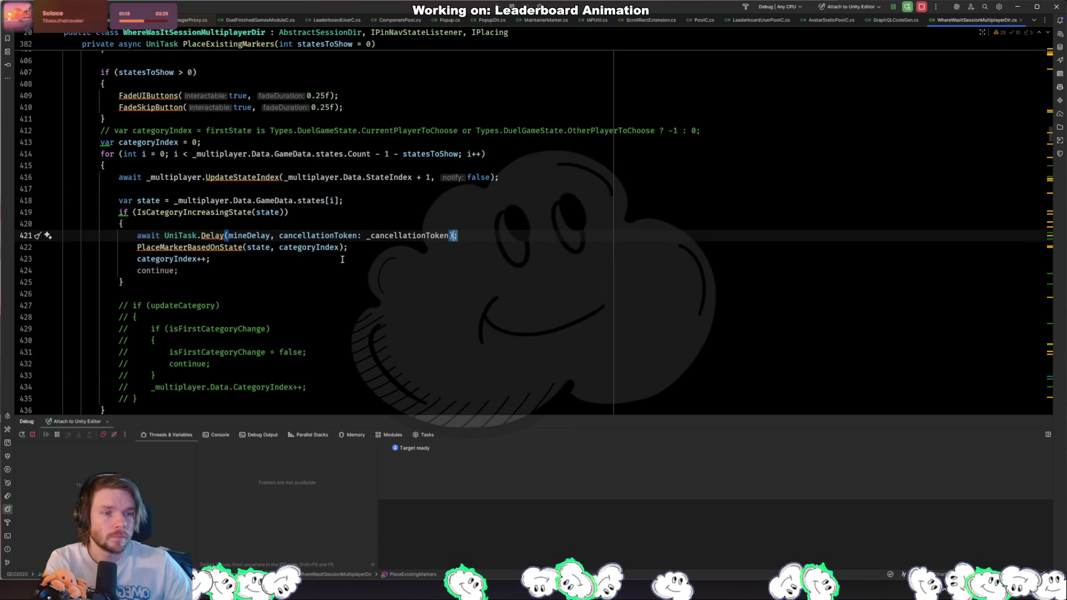
pyautogui.click(184, 271)
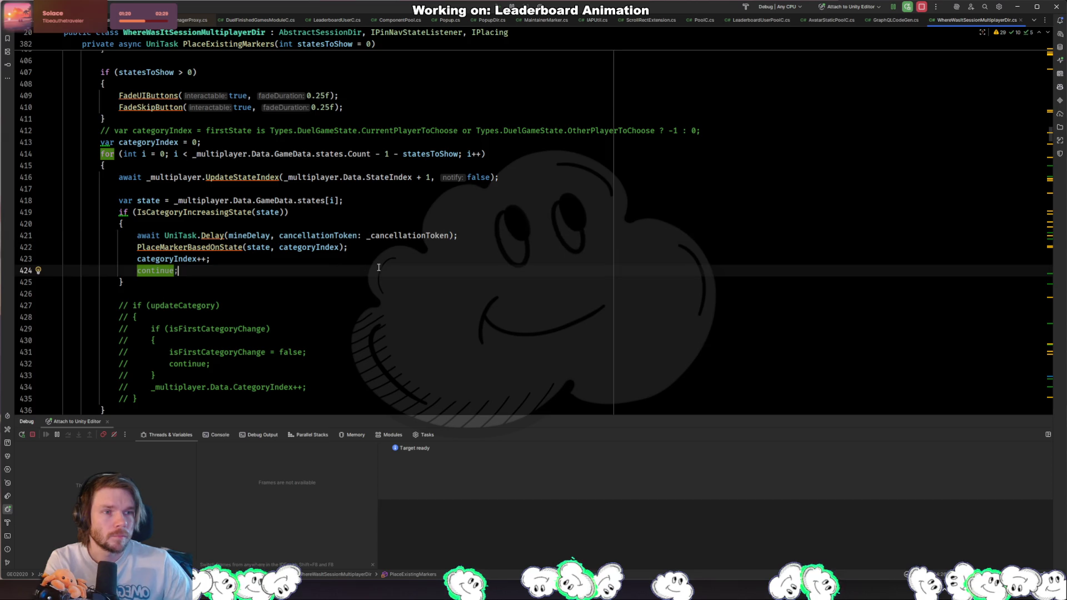
pyautogui.scroll(5, 272, 227)
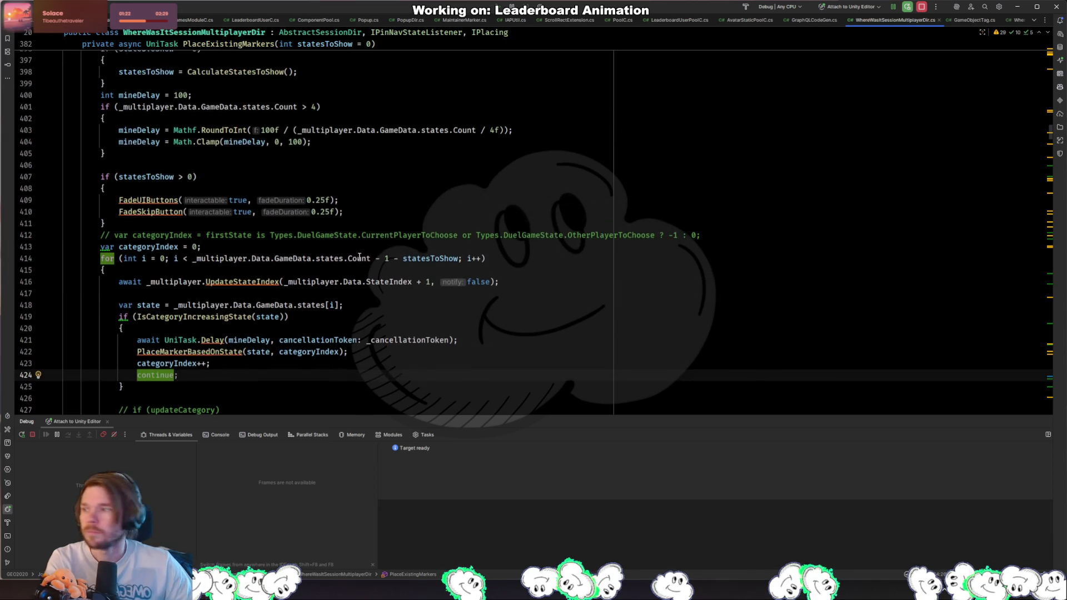
pyautogui.scroll(-4, 272, 227)
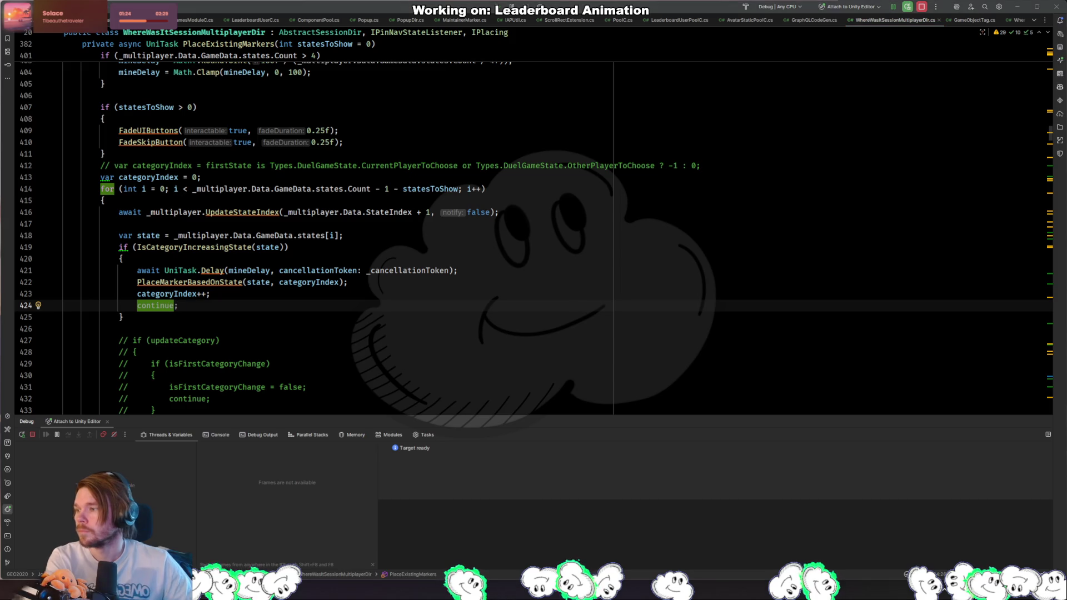
pyautogui.hscroll(1, 356, 233)
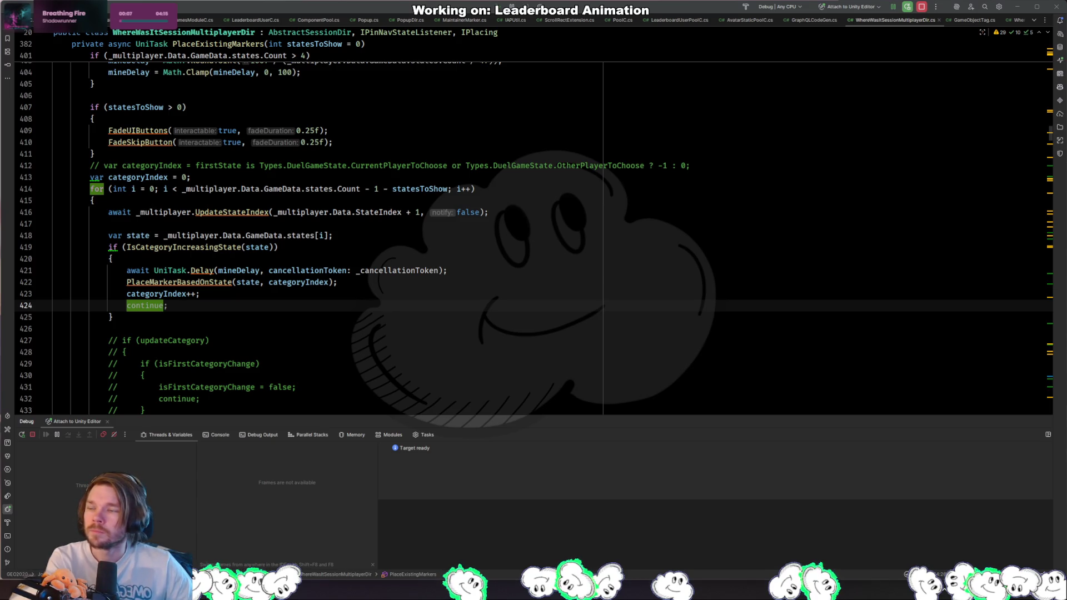
pyautogui.hotkey('alt', 'Tab')
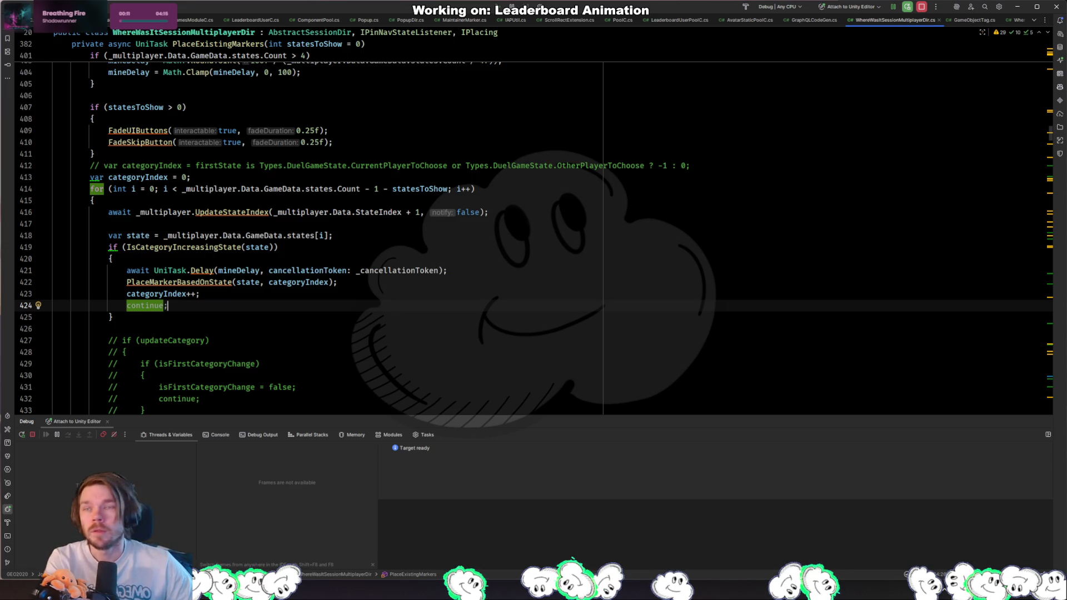
pyautogui.hotkey('alt', 'Tab')
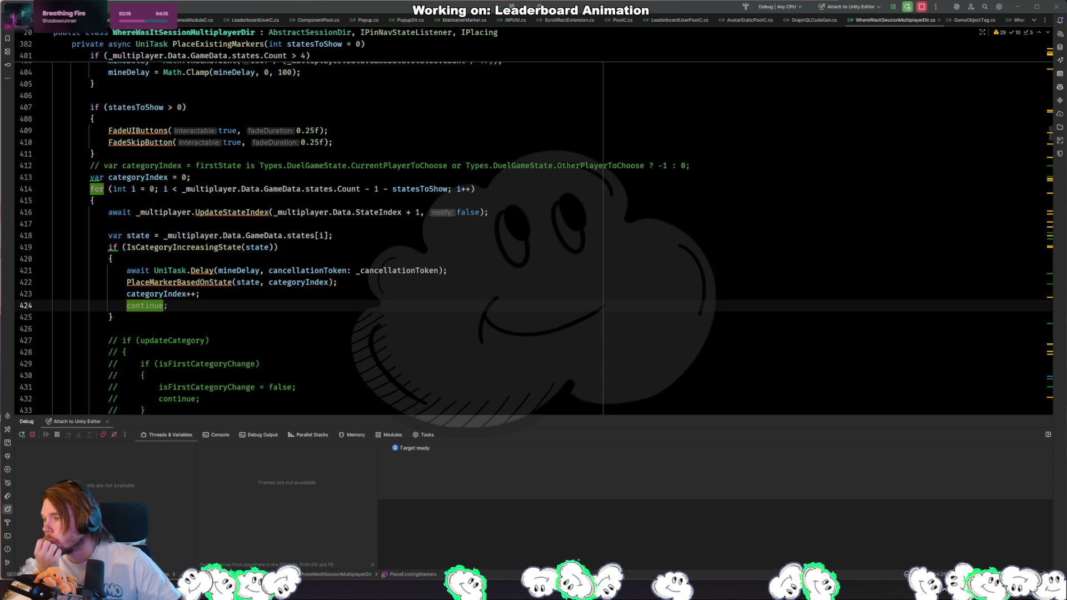
# Step: Open GeoApiUtilDuel.cs through the project file search
pyautogui.click(483, 236)
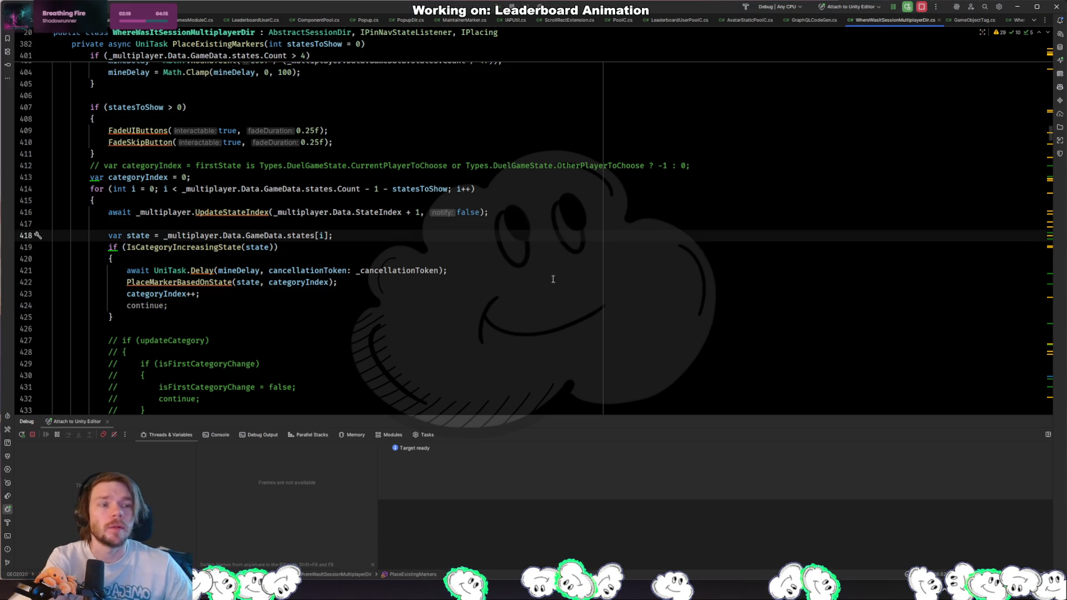
pyautogui.click(565, 307)
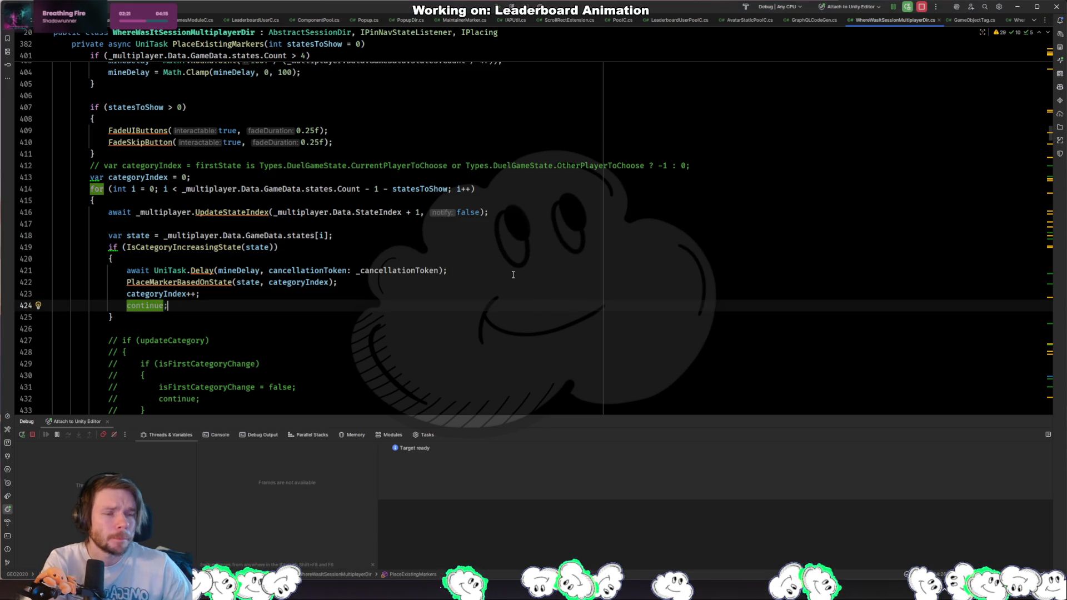
pyautogui.hotkey('ctrl', 'shift', 'n')
pyautogui.write('geo')
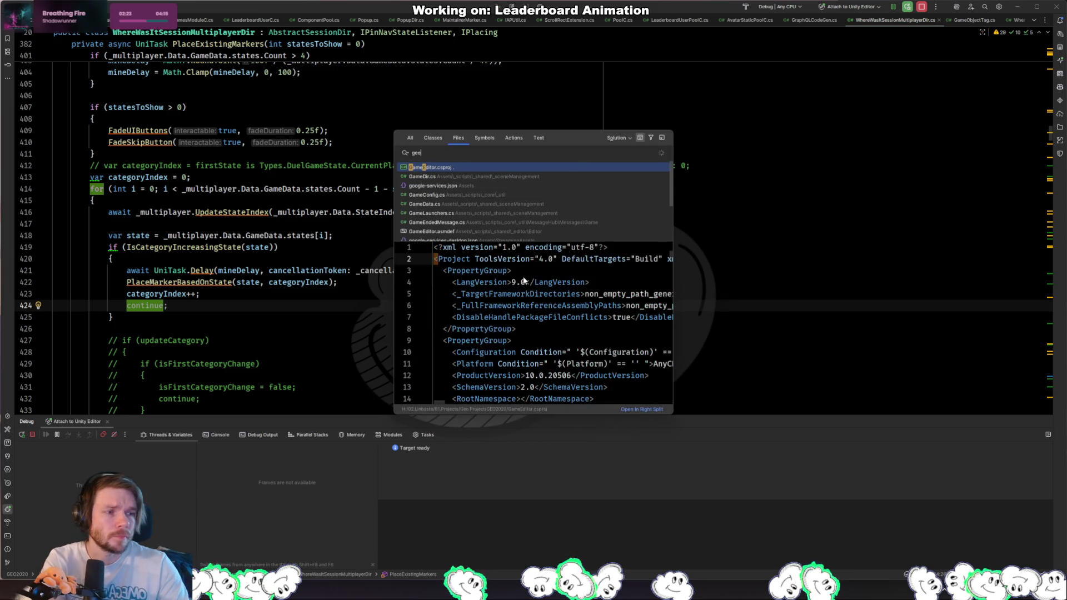
pyautogui.write('apiutilduel')
pyautogui.press('Return')
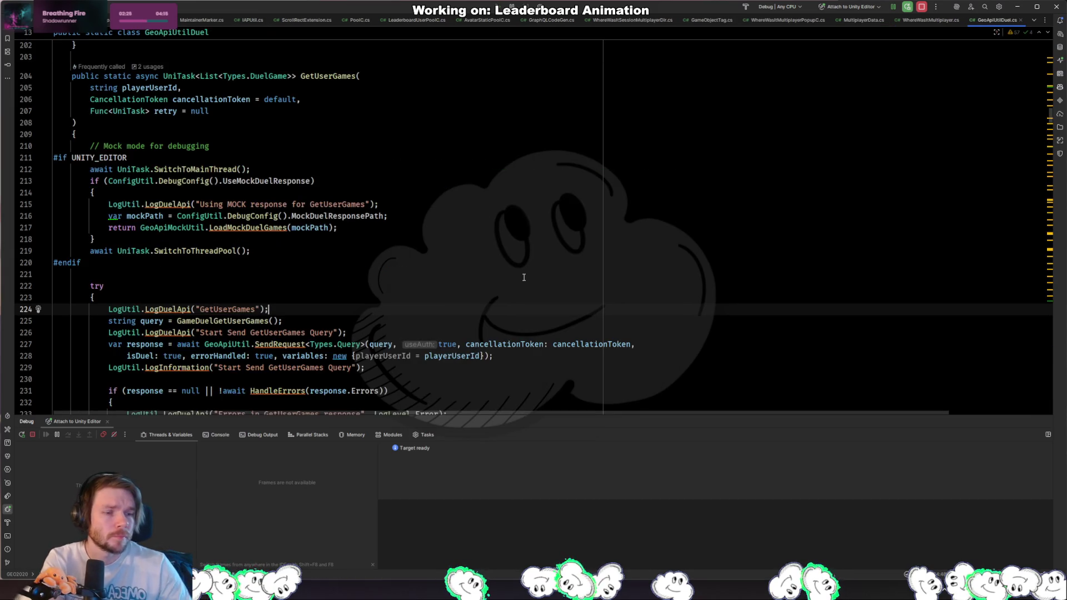
# Step: Bring up breakpoint options on the mock-response line in GetUserGames
pyautogui.scroll(-3, 273, 178)
pyautogui.scroll(7, 75, 218)
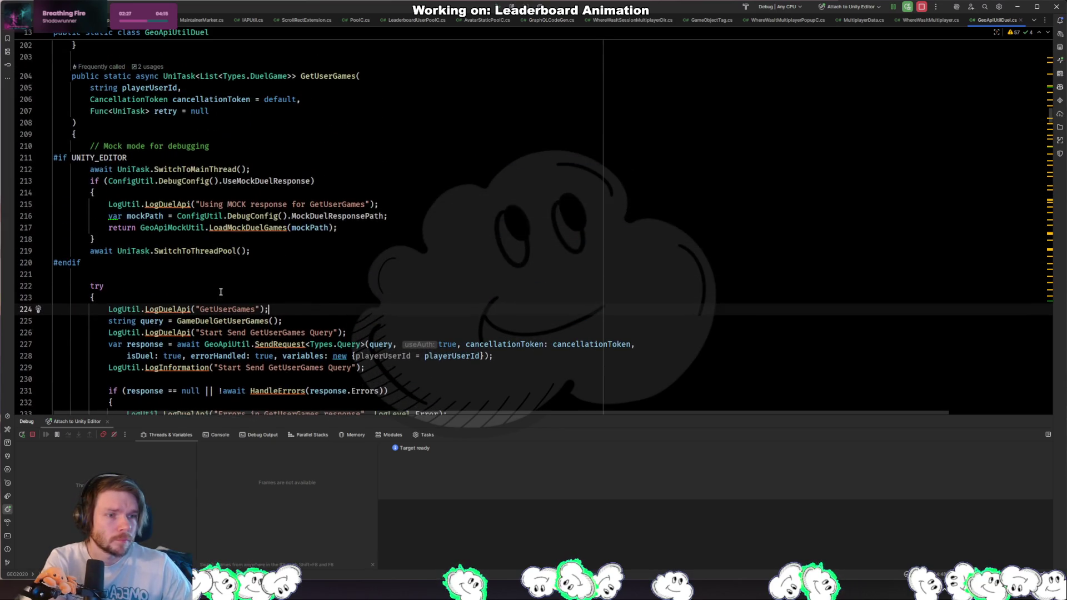
pyautogui.rightClick(26, 195)
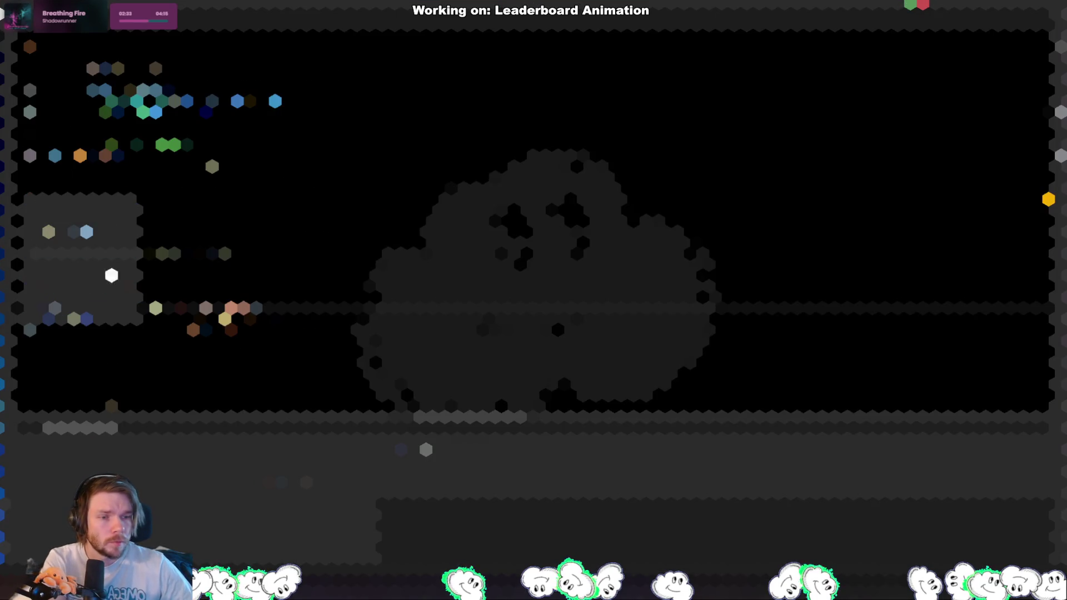
# Step: Close the breakpoint menu and hide the side panel so GetUserGames fills the editor
pyautogui.click(77, 242)
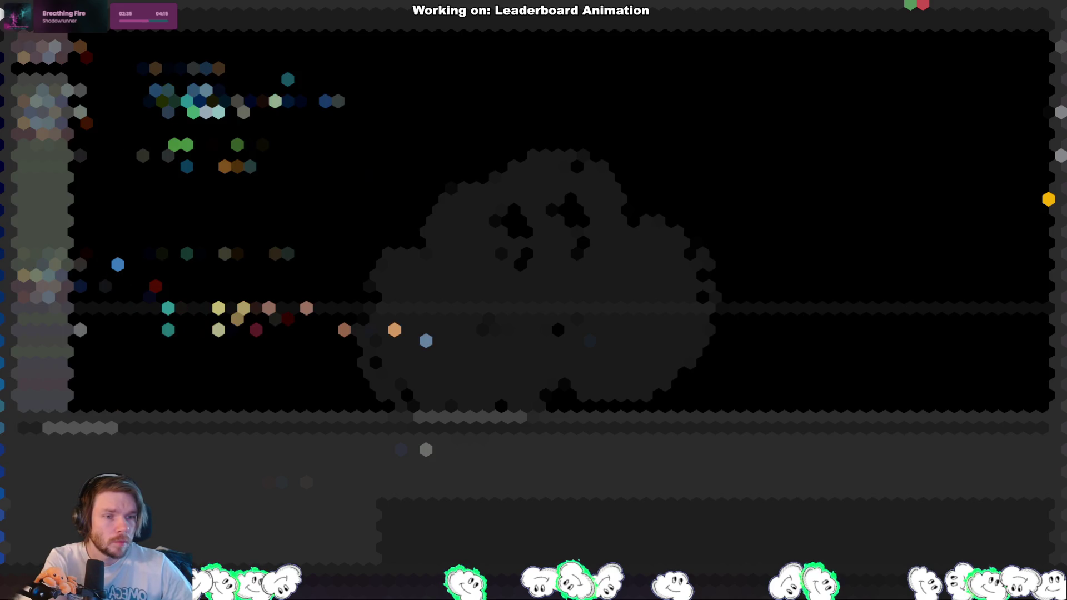
pyautogui.moveTo(78, 242)
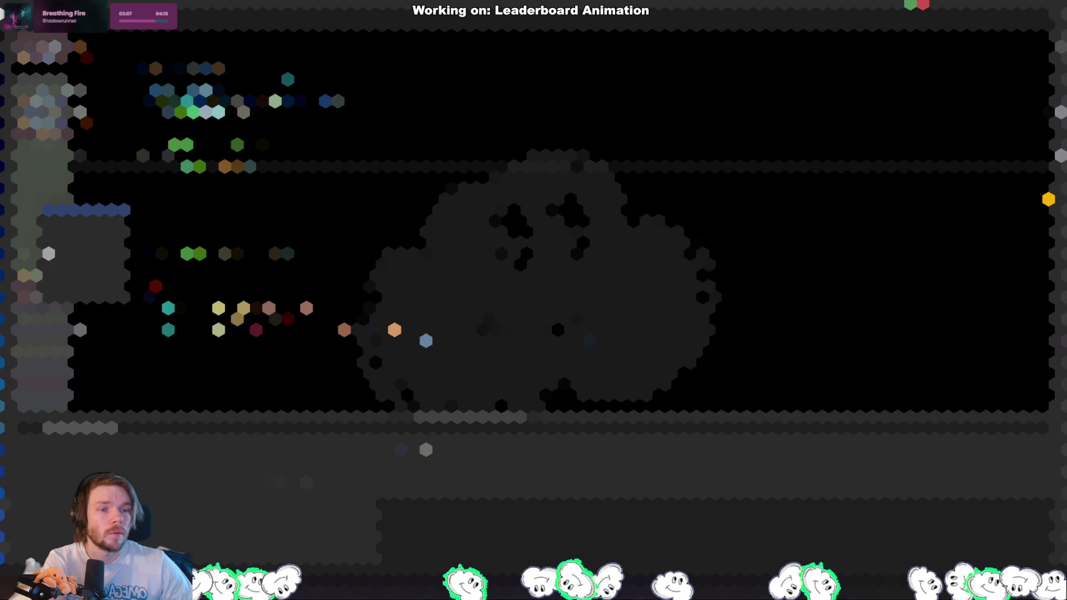
pyautogui.hotkey('ctrl', 'b')
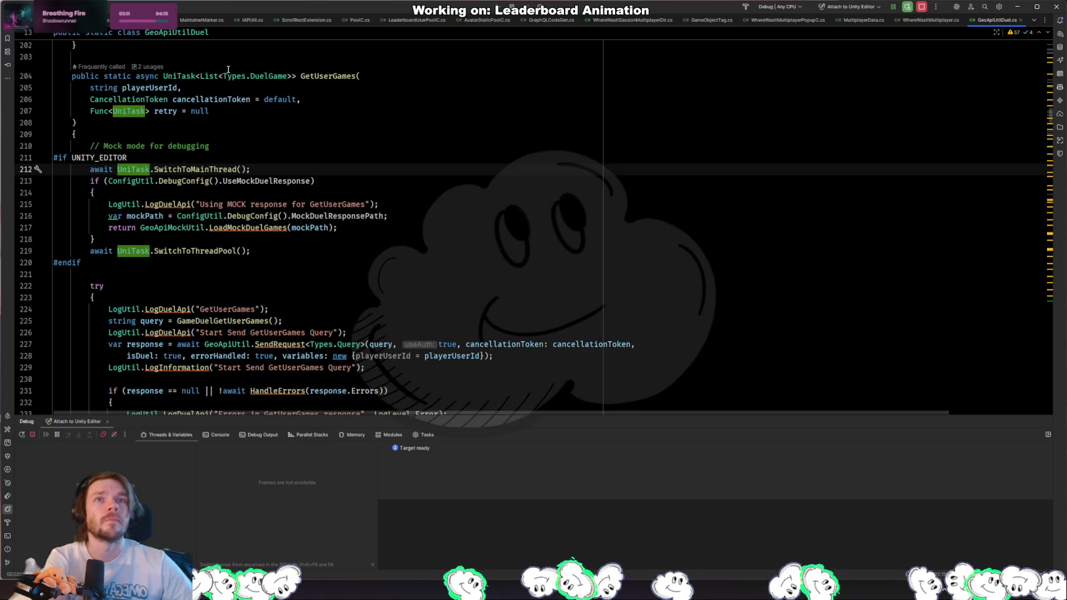
# Step: Switch from Rider to the Unity Editor showing the game's start screen
pyautogui.hotkey('alt', 'Tab')
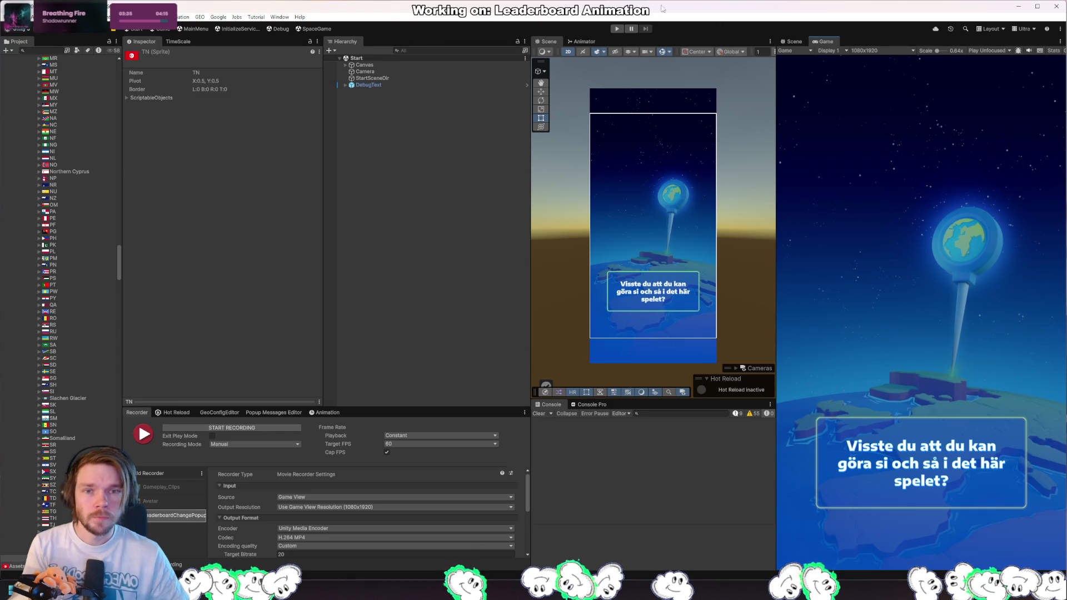
# Step: In File > Build Profiles, select New Android Profile and start Build And Run
pyautogui.click(12, 17)
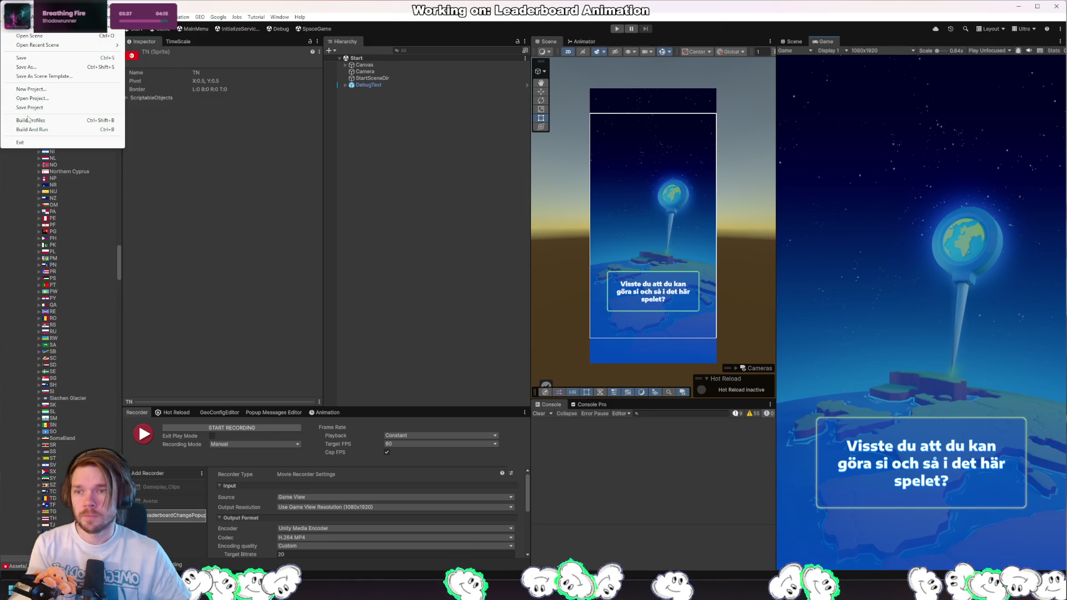
pyautogui.click(55, 120)
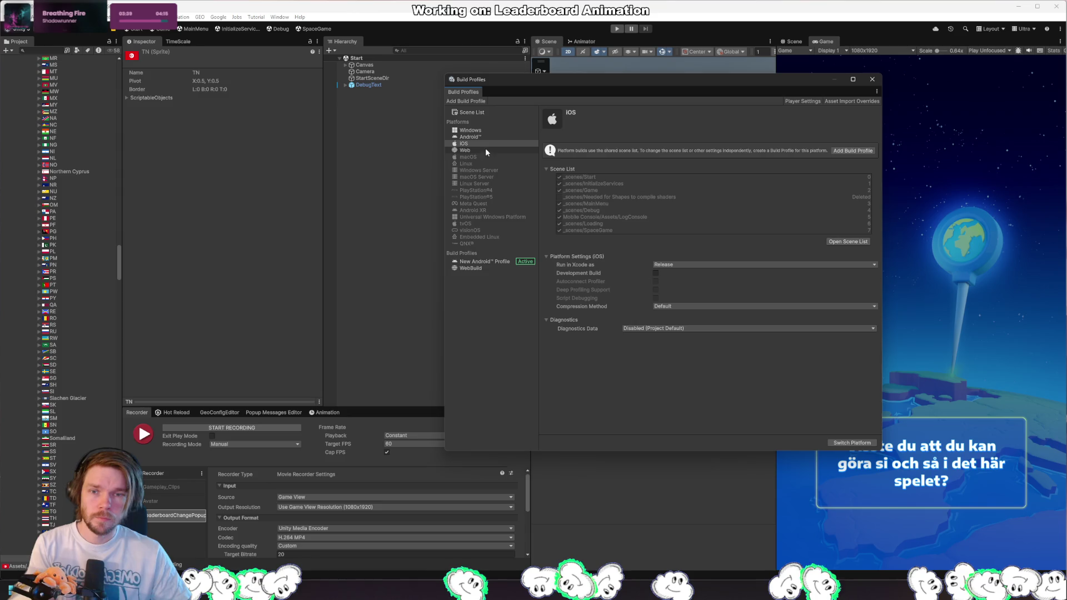
pyautogui.click(494, 262)
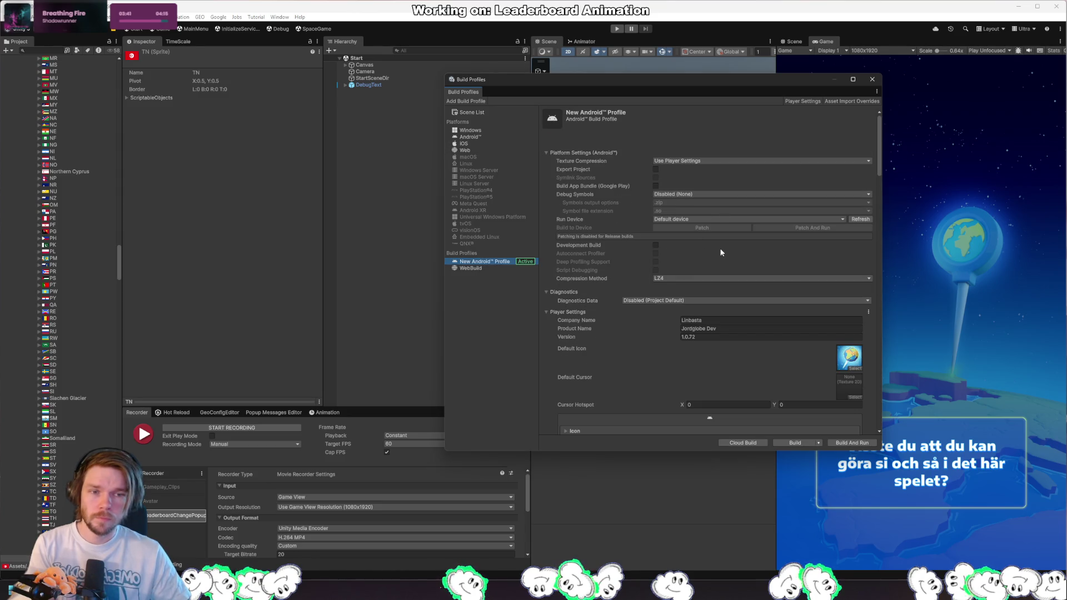
pyautogui.click(850, 444)
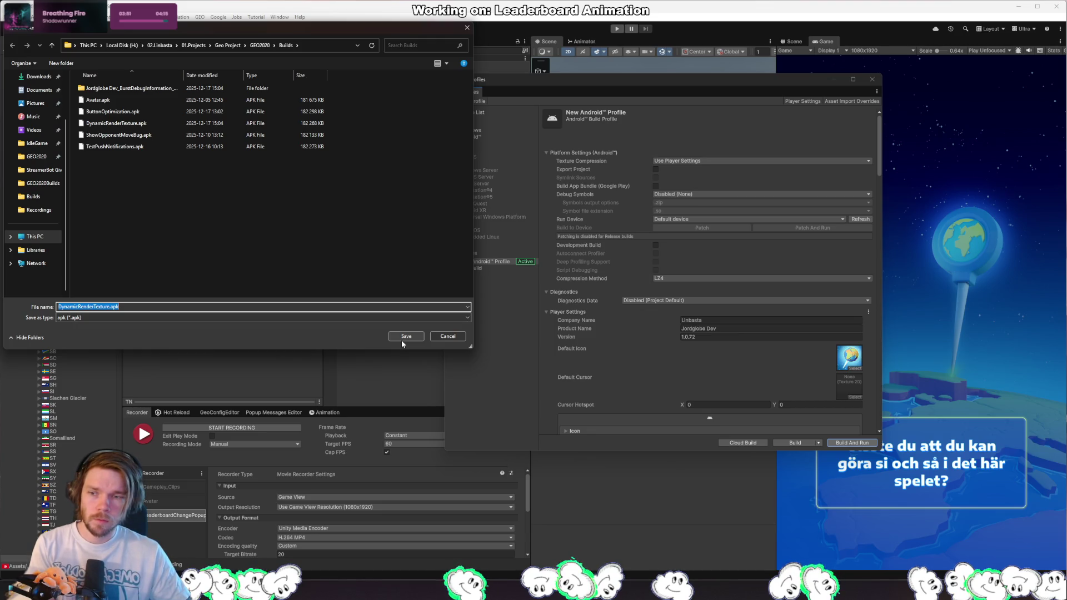
# Step: Name the APK PrefetchCategory.apk and save it to start the Android build
pyautogui.click(202, 319)
pyautogui.click(202, 328)
pyautogui.click(112, 307)
pyautogui.hotkey('shift', 'Home')
pyautogui.press('BackSpace')
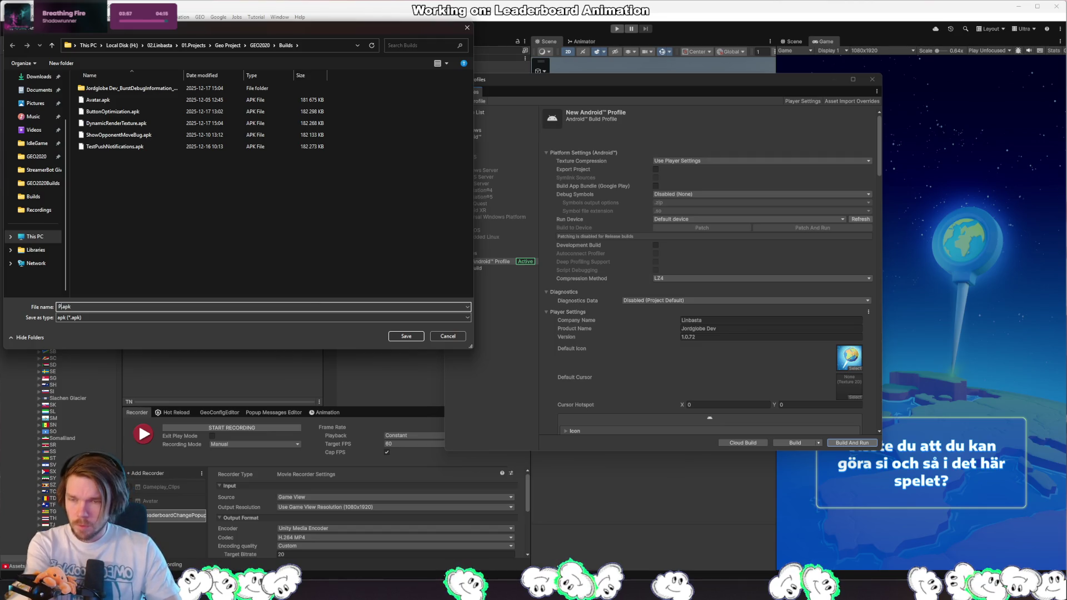
pyautogui.write('refetchQuest')
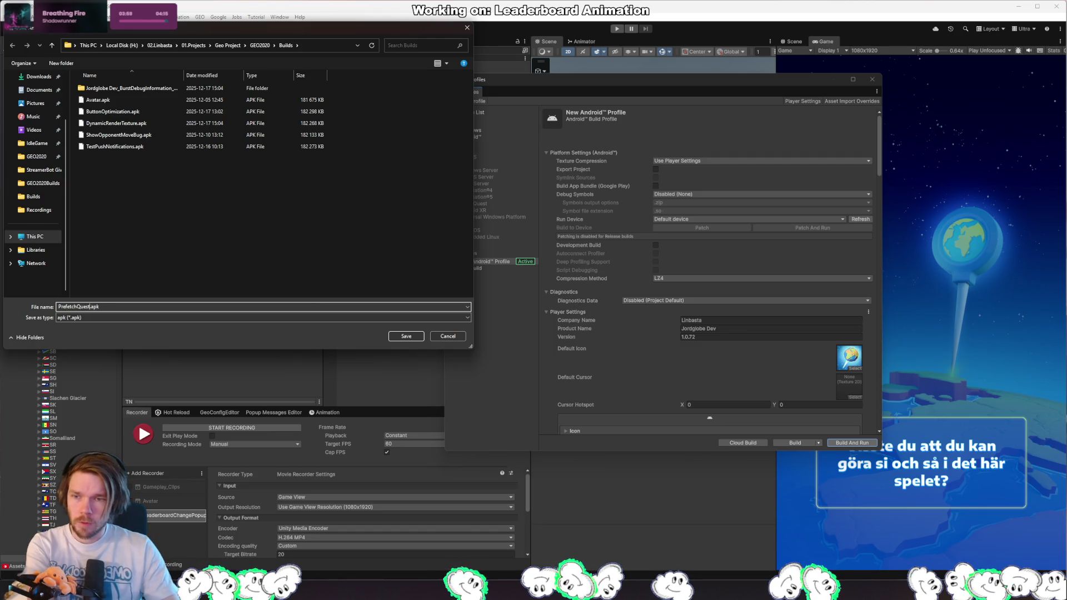
pyautogui.press('BackSpace')
pyautogui.press('BackSpace')
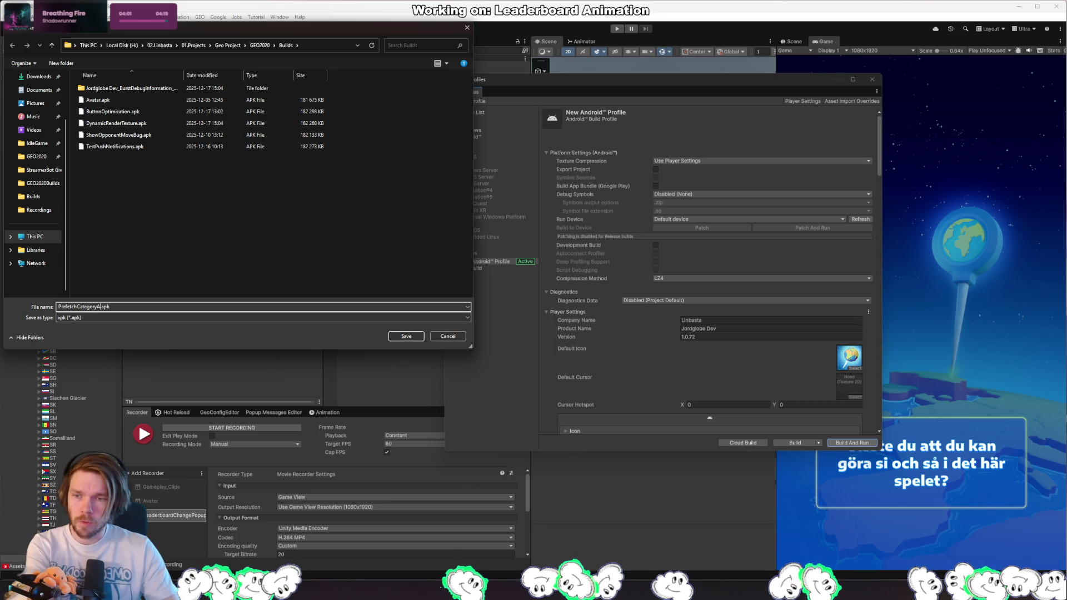
pyautogui.press('Return')
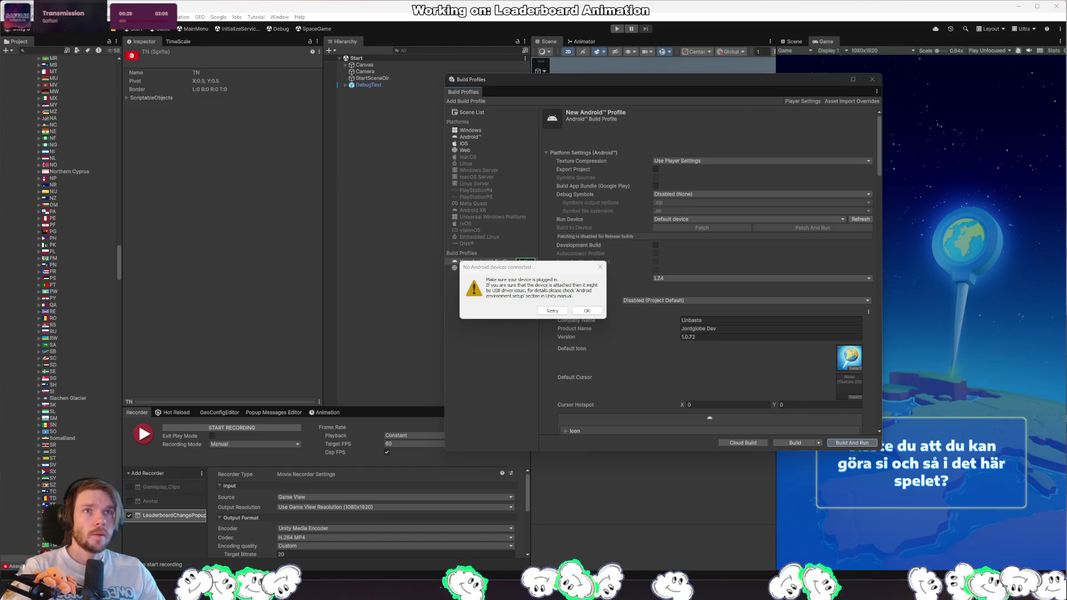
# Step: Dismiss the window layout overlay and switch to the browser with the Akari puzzle
pyautogui.press('super+shift+grave')
pyautogui.press('Escape')
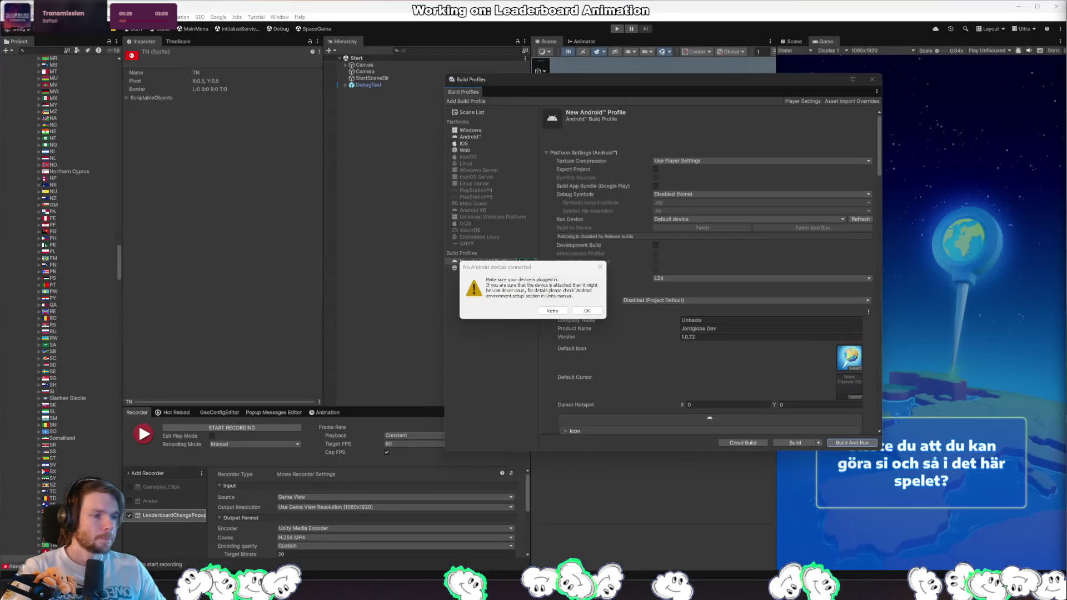
pyautogui.hotkey('alt', 'Tab')
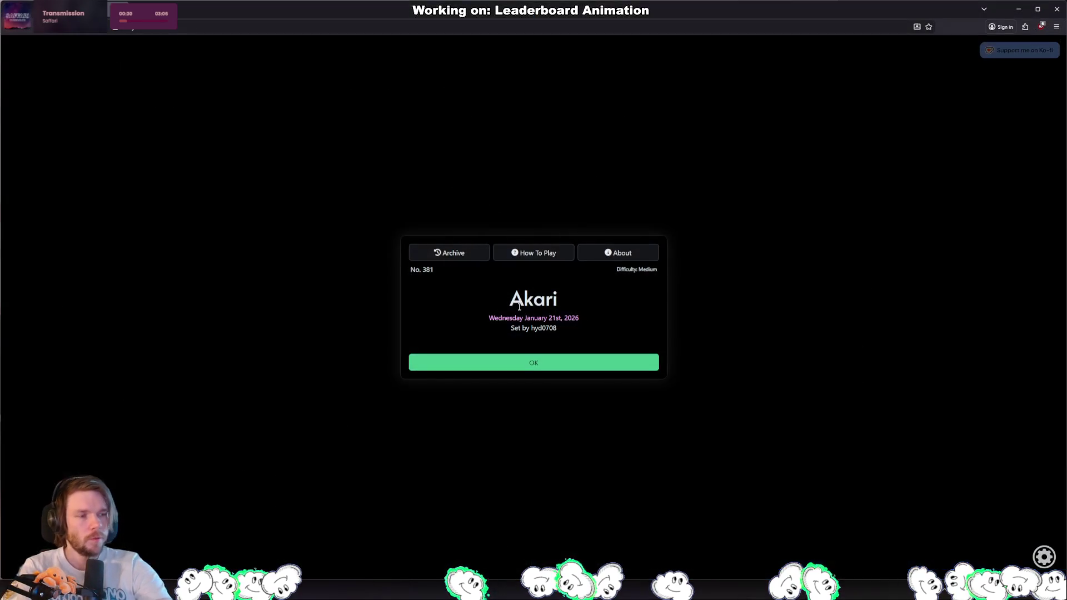
# Step: Begin Akari No. 381, placing three top-row bulbs and X-marking cells near the top clues
pyautogui.click(498, 366)
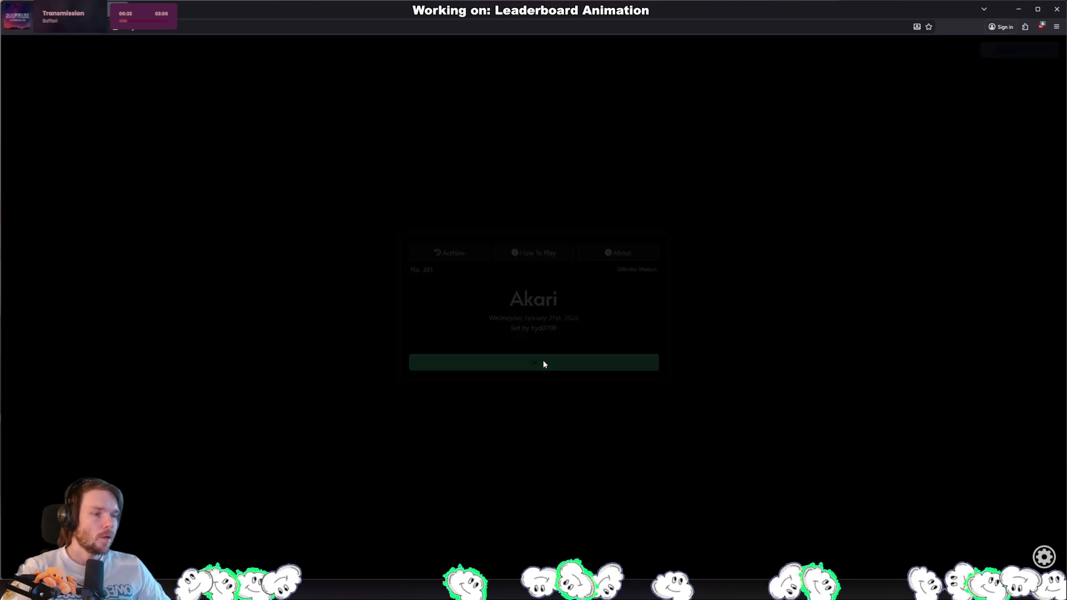
pyautogui.rightClick(687, 257)
pyautogui.rightClick(638, 222)
pyautogui.click(687, 93)
pyautogui.click(555, 96)
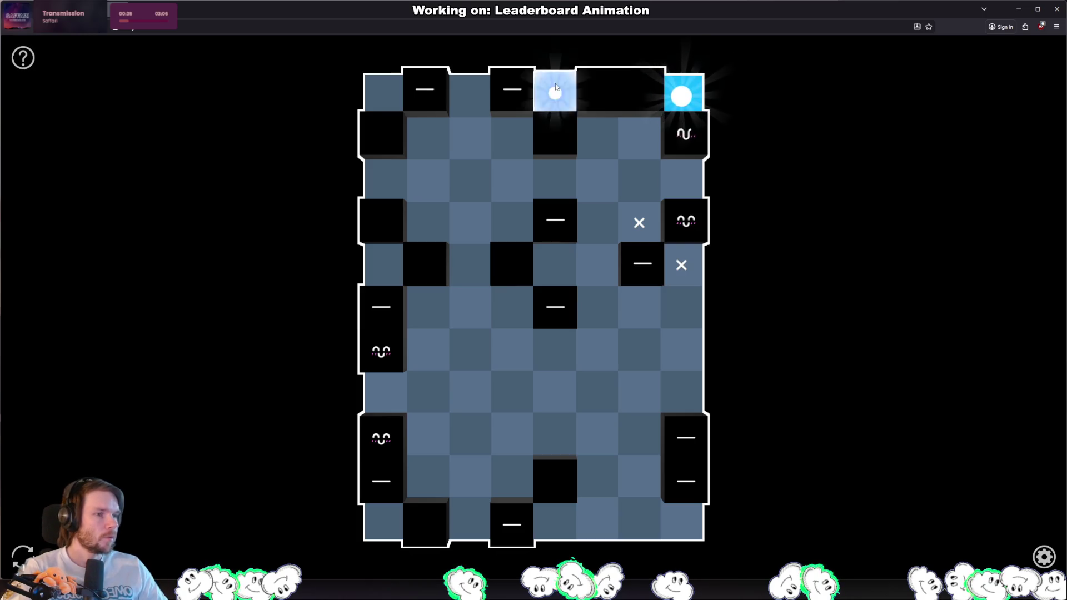
pyautogui.click(386, 96)
pyautogui.rightClick(470, 96)
pyautogui.rightClick(428, 138)
pyautogui.rightClick(512, 139)
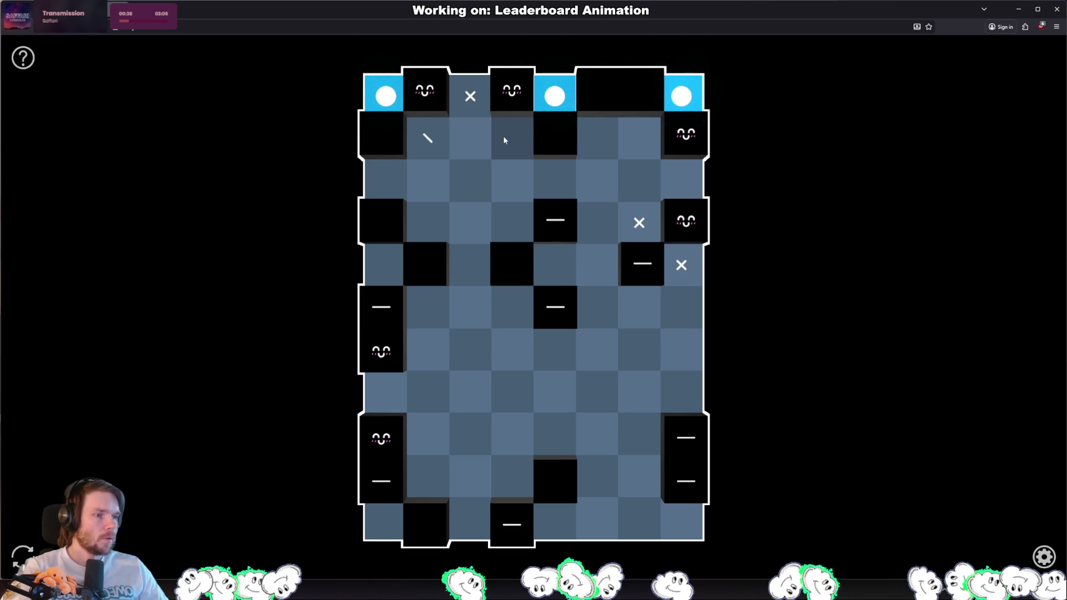
# Step: Place bulbs in the left column and bottom-left corner, X-marking cells beside the left and right clues
pyautogui.rightClick(428, 350)
pyautogui.click(383, 267)
pyautogui.click(389, 516)
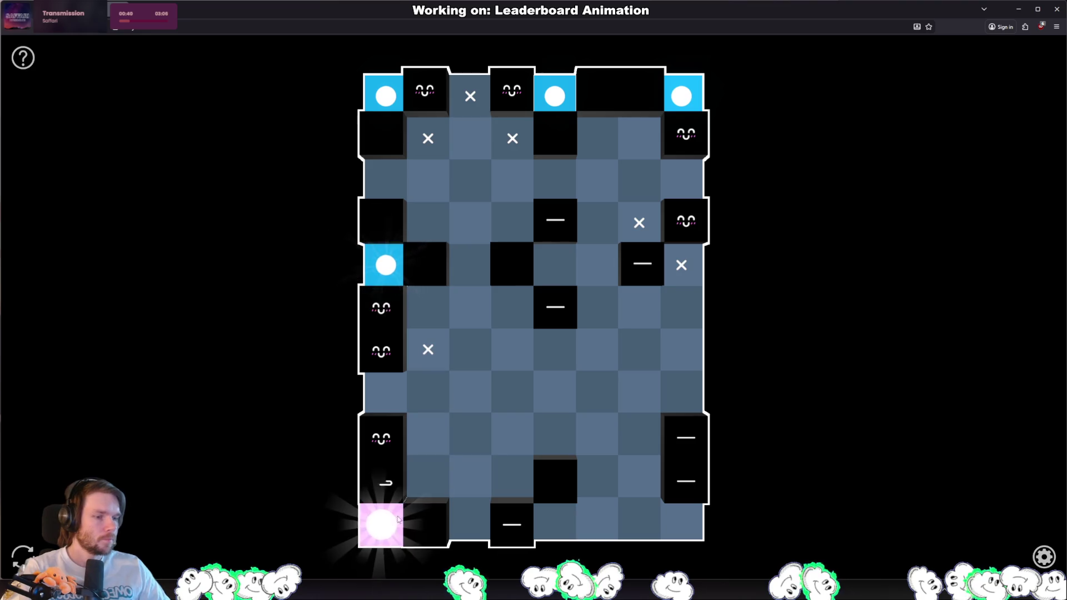
pyautogui.rightClick(428, 434)
pyautogui.rightClick(386, 391)
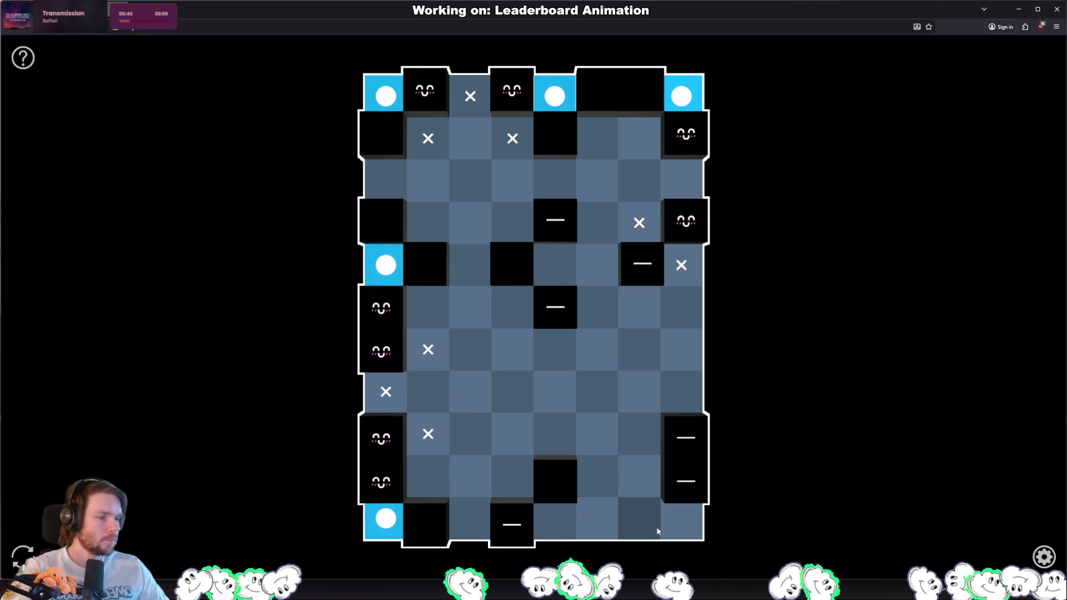
pyautogui.rightClick(639, 518)
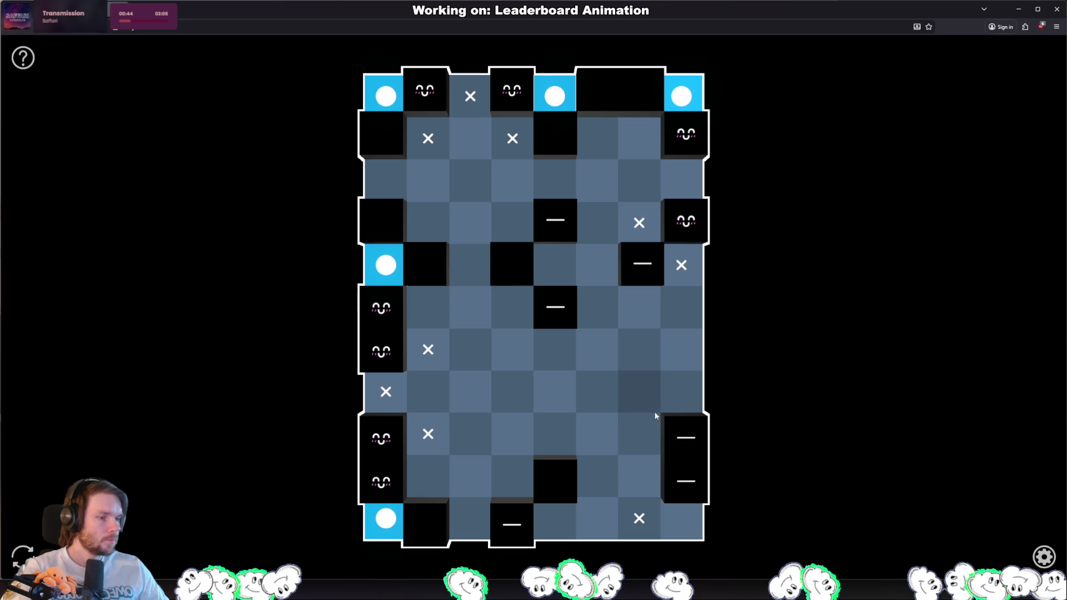
pyautogui.rightClick(639, 391)
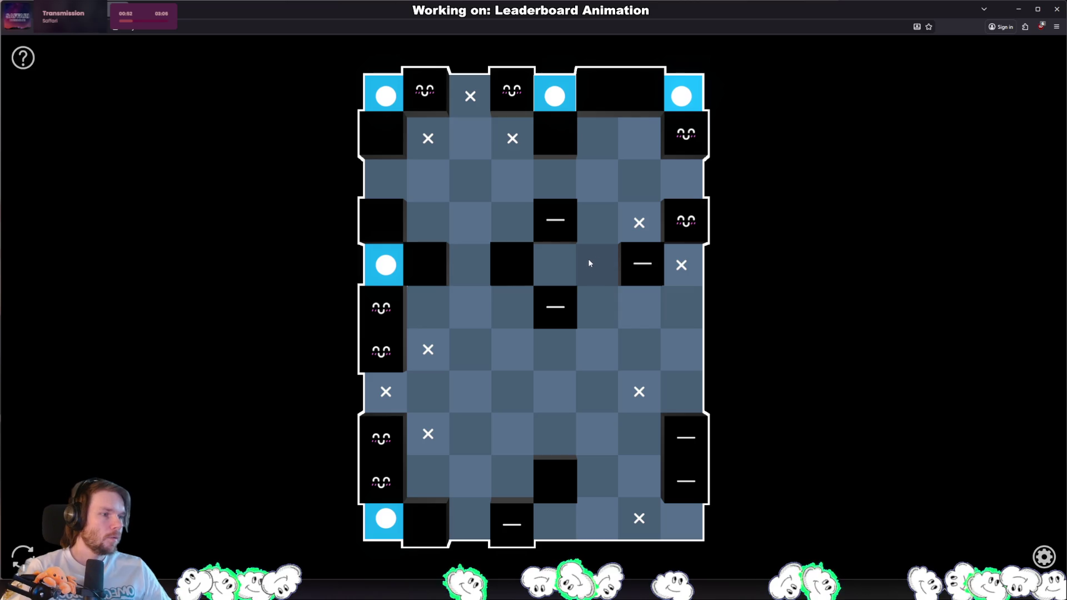
pyautogui.click(674, 180)
pyautogui.click(639, 137)
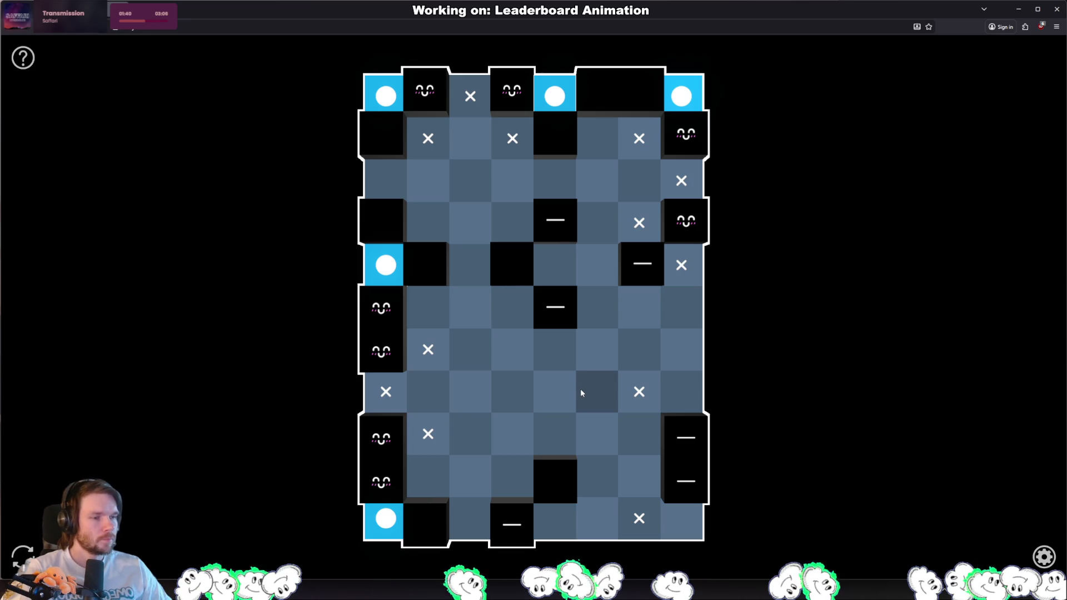
# Step: X-mark a middle cell, the lower-left cell, rows 3–4 column 3, and row 3 column 6
pyautogui.click(439, 318)
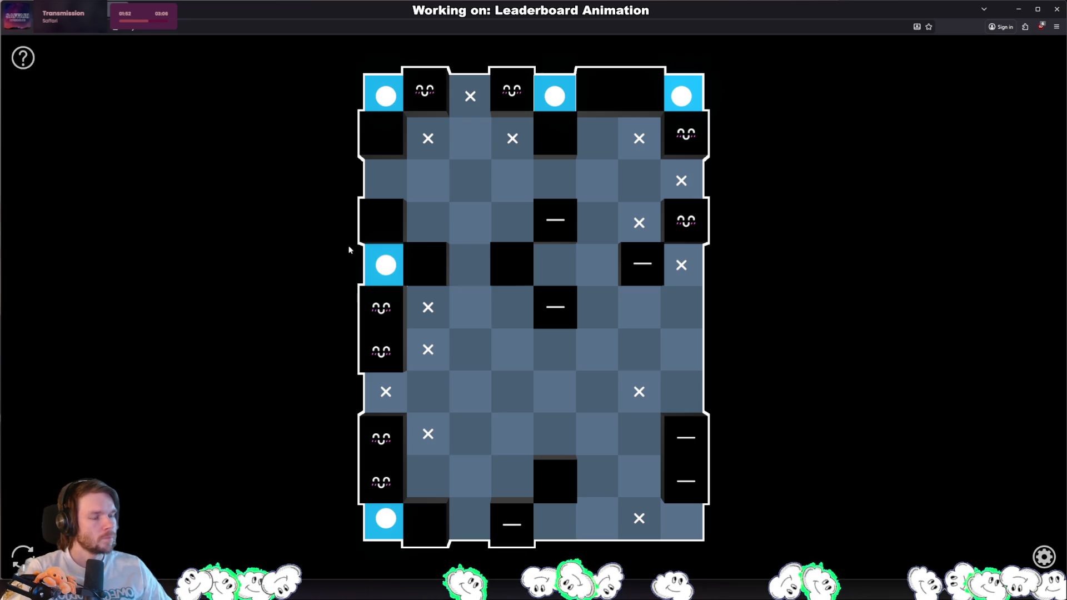
pyautogui.click(426, 478)
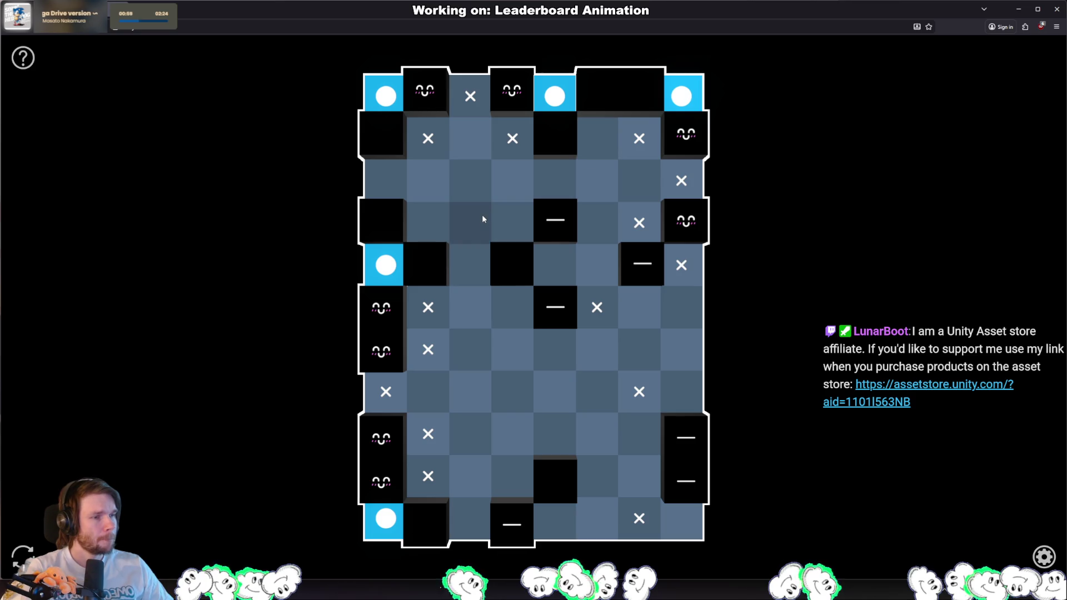
pyautogui.click(479, 186)
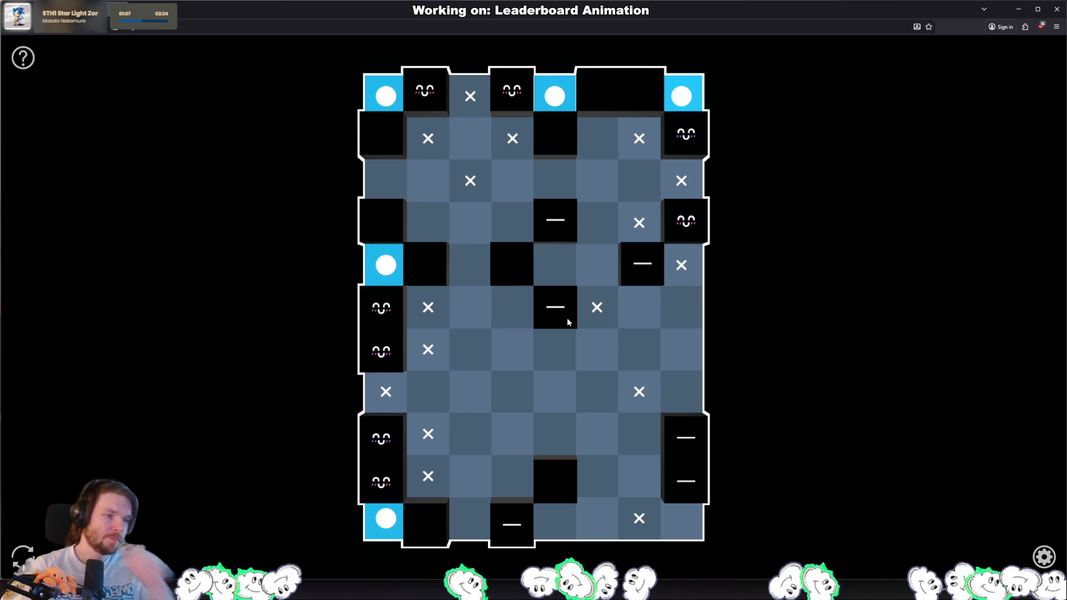
pyautogui.click(471, 223)
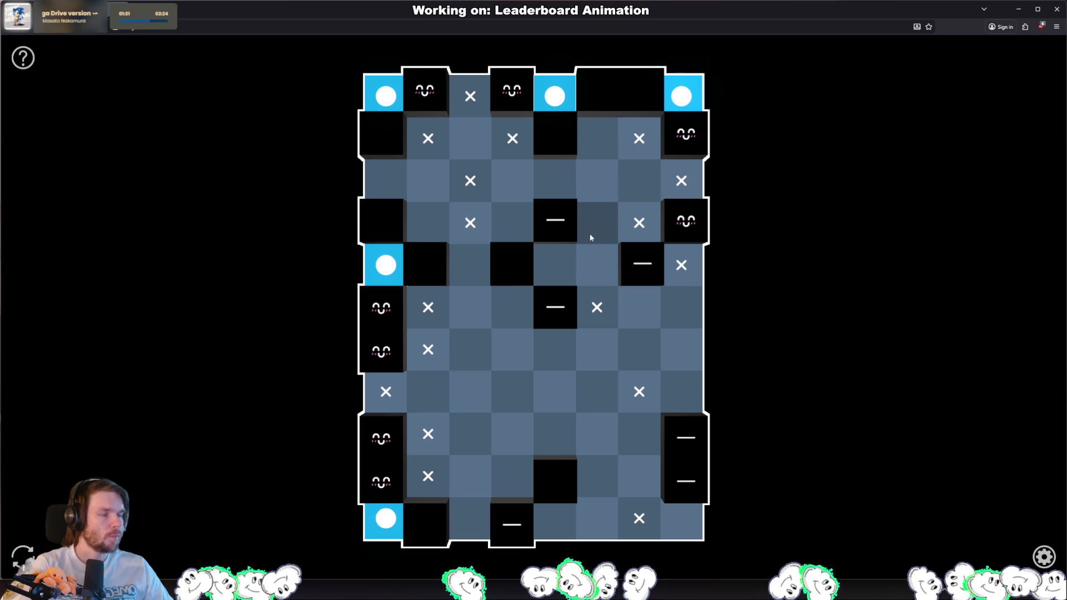
pyautogui.click(599, 192)
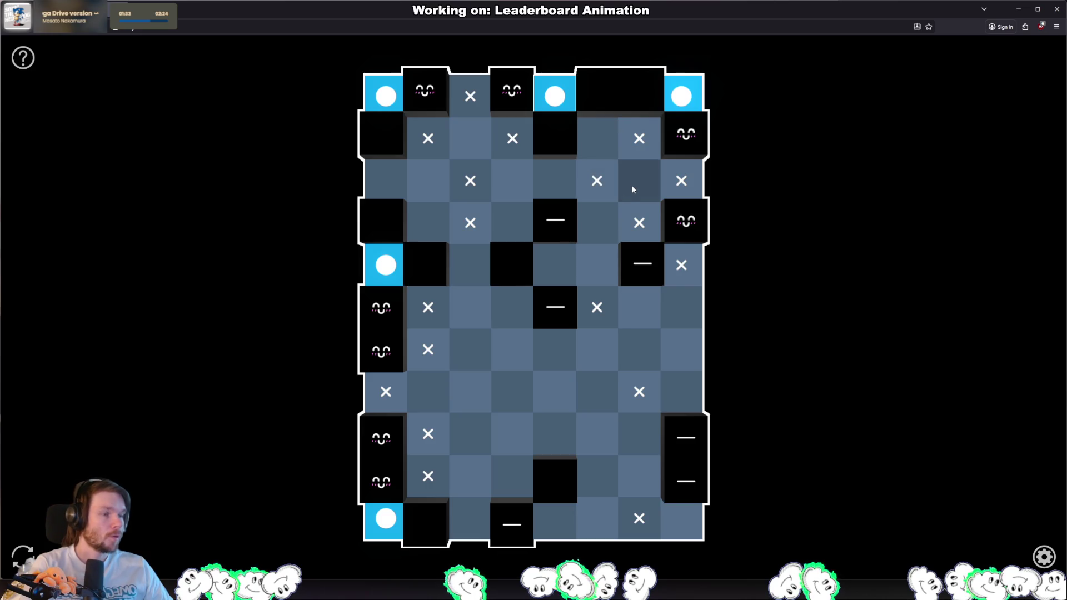
# Step: X-mark the rest of row 3 and place lamps at row 3 col 7, row 2 col 3, row 8 col 2
pyautogui.moveTo(392, 172); pyautogui.dragTo(639, 180)
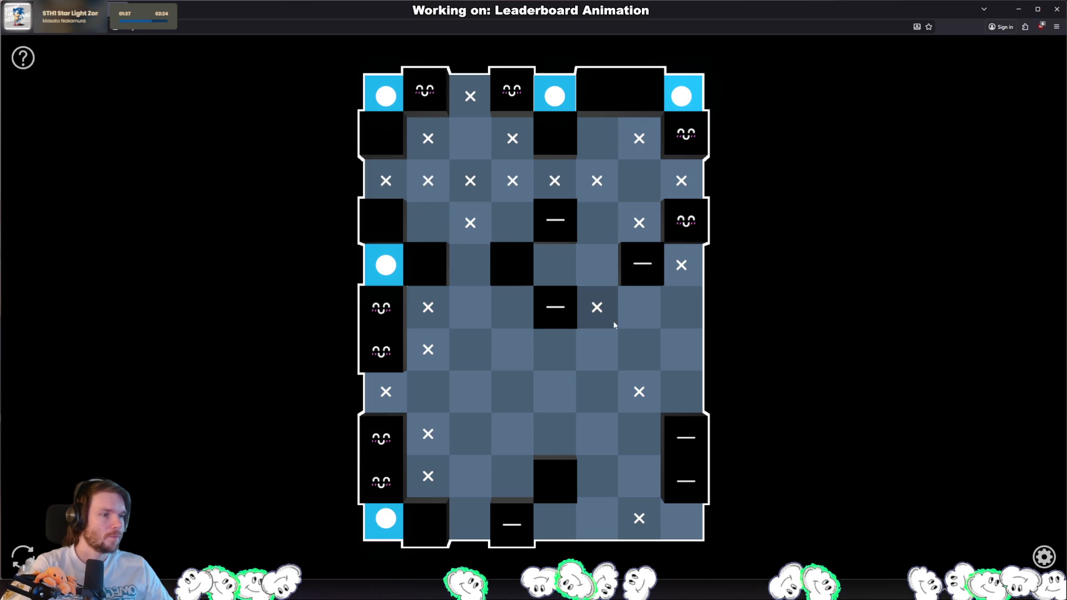
pyautogui.click(639, 192)
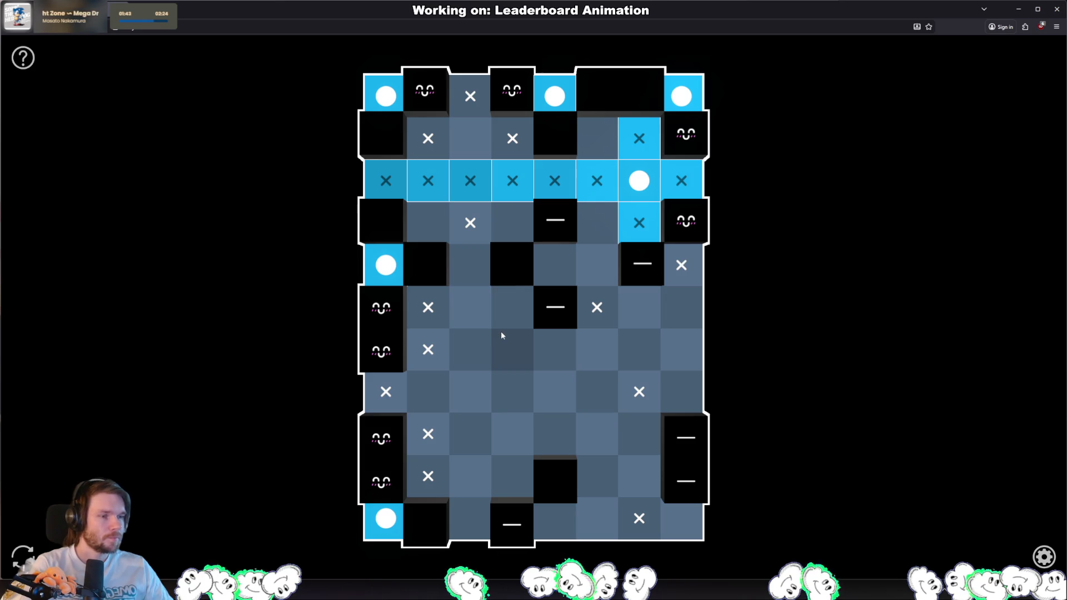
pyautogui.click(468, 142)
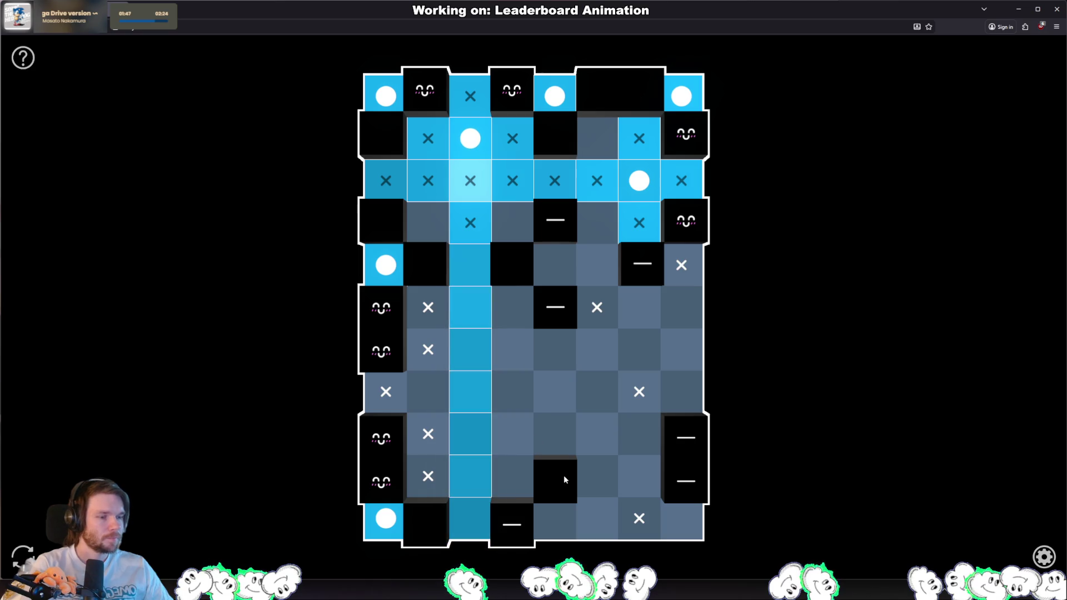
pyautogui.click(427, 390)
# Step: Place the remaining lamps to solve the puzzle, then copy the result's share message
pyautogui.click(639, 434)
pyautogui.click(681, 519)
pyautogui.click(512, 479)
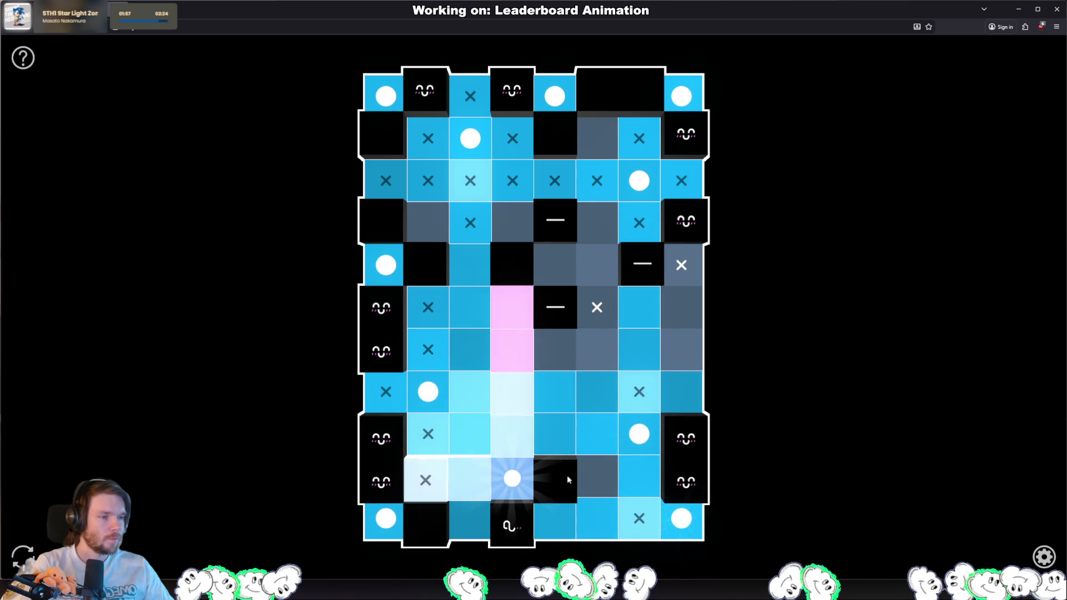
pyautogui.click(601, 273)
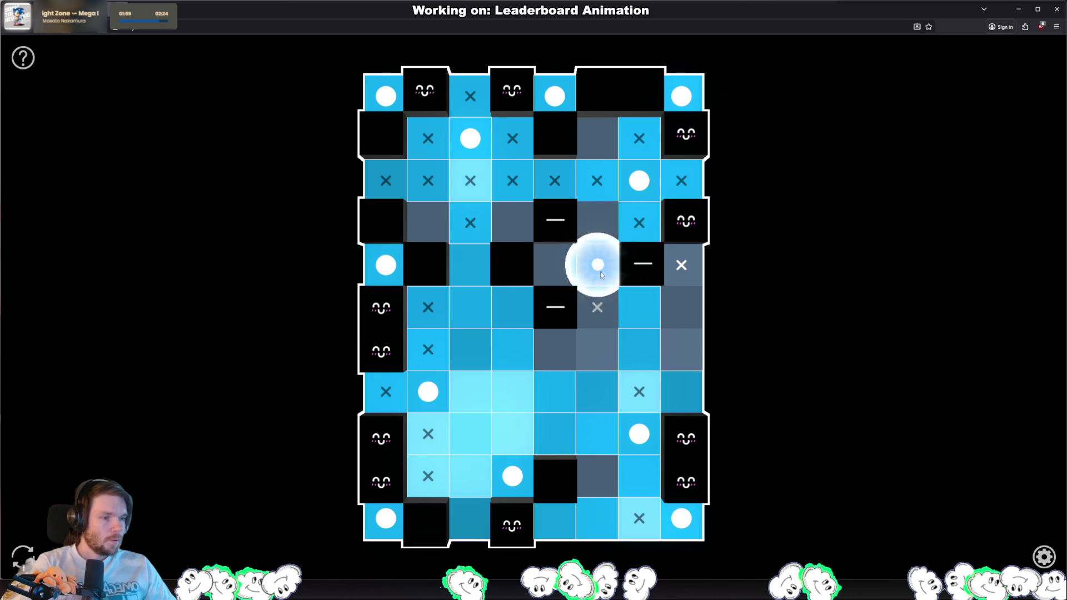
pyautogui.click(555, 351)
pyautogui.click(671, 297)
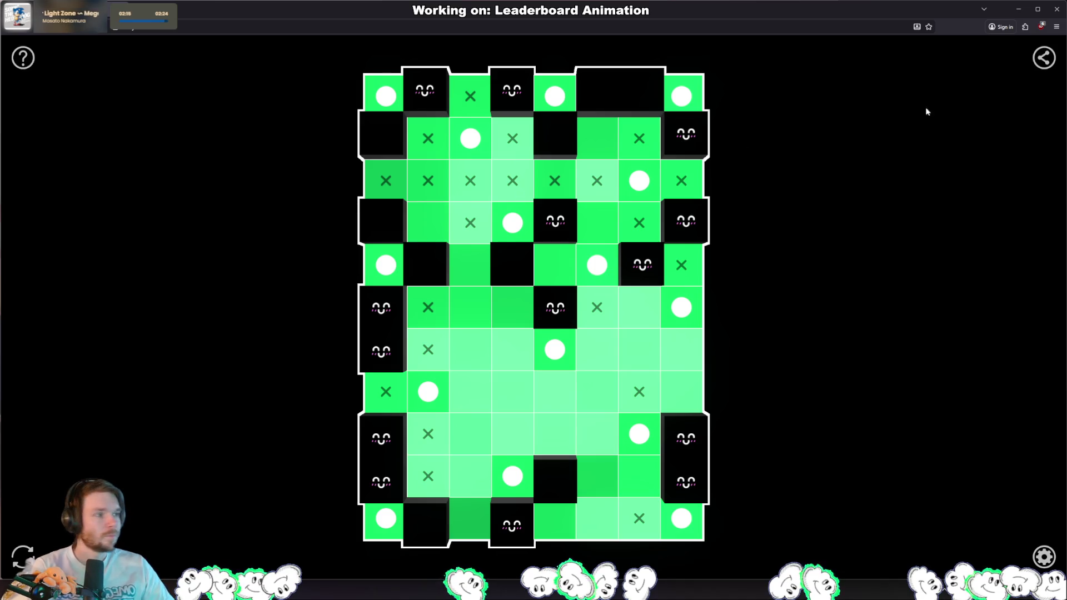
pyautogui.click(1056, 53)
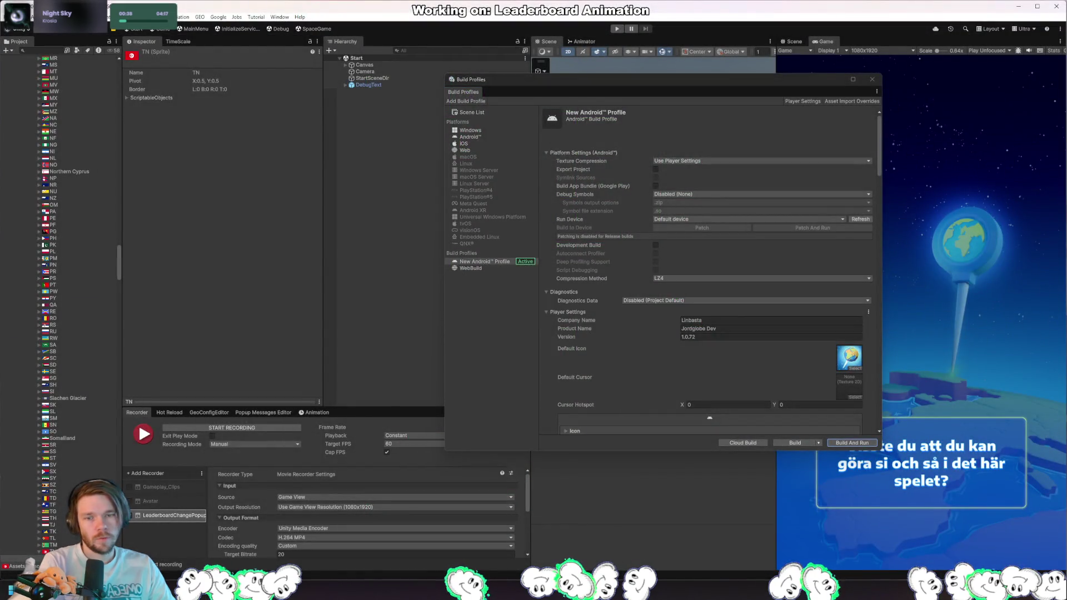
# Step: Run play mode, move the Build Profiles window aside, stop the game and restart it with Ctrl+P
pyautogui.click(656, 300)
pyautogui.click(520, 326)
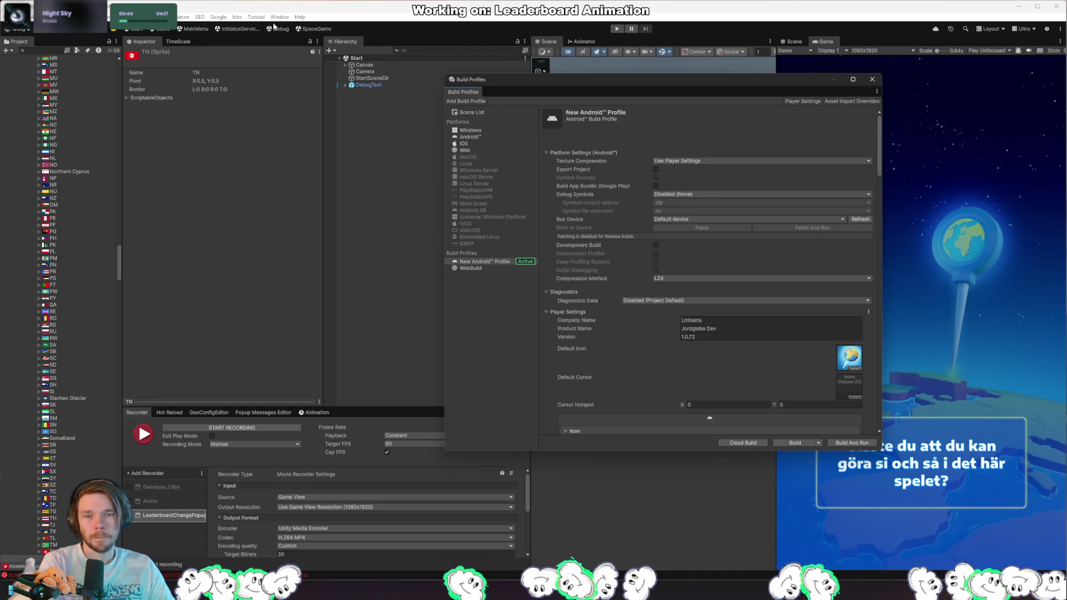
pyautogui.click(617, 29)
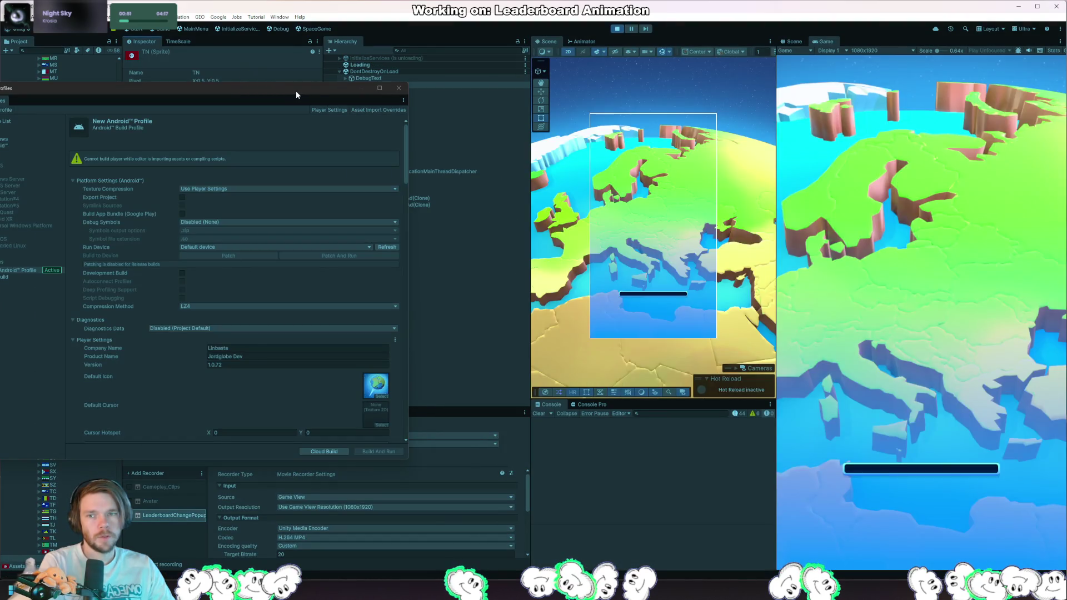
pyautogui.moveTo(296, 91); pyautogui.dragTo(322, 79)
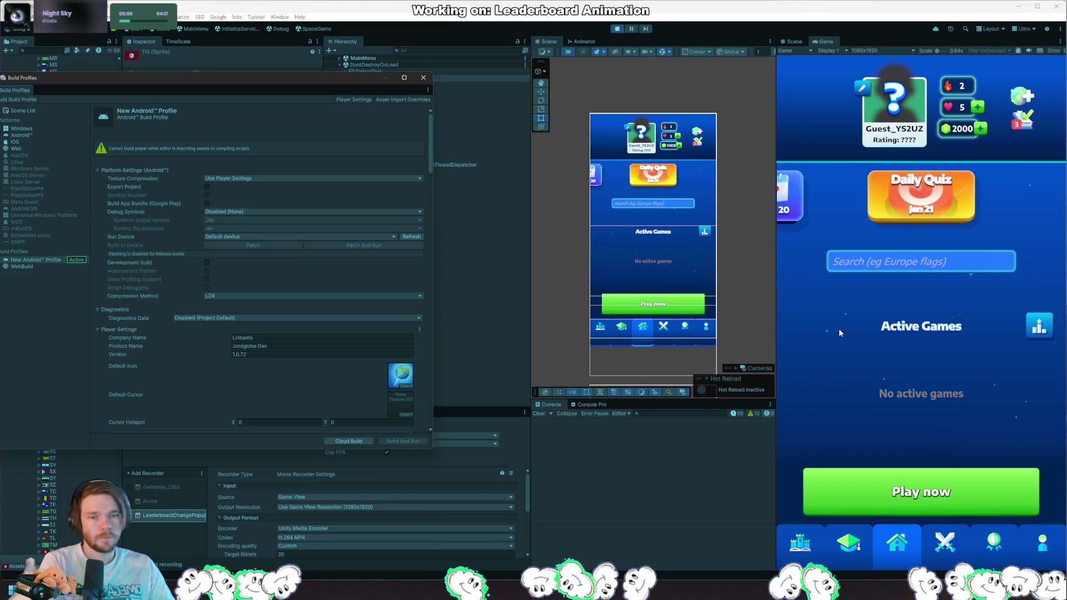
pyautogui.click(617, 29)
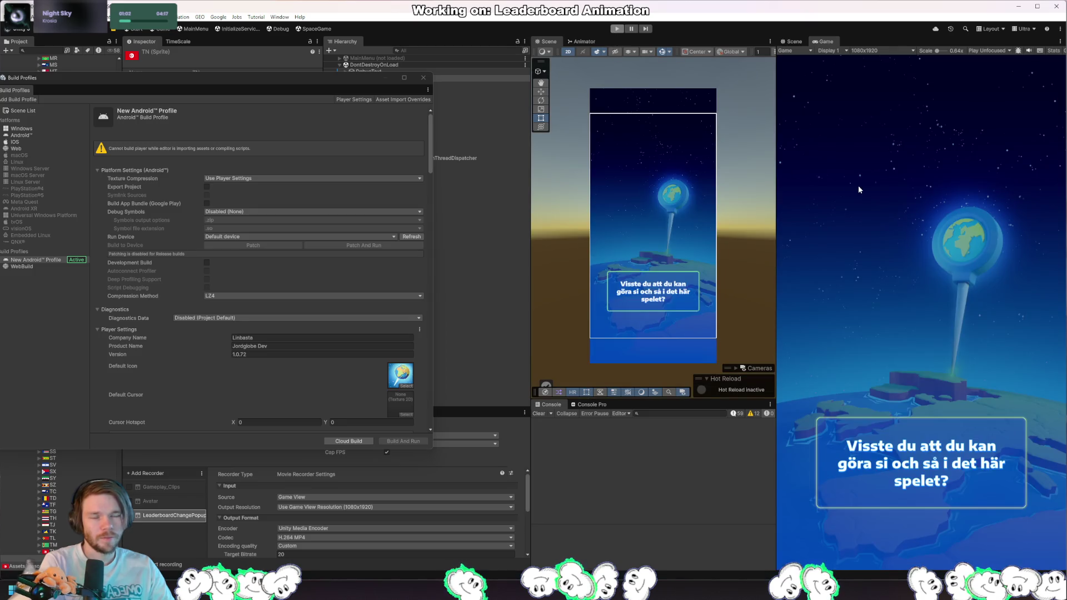
pyautogui.hotkey('ctrl', 'p')
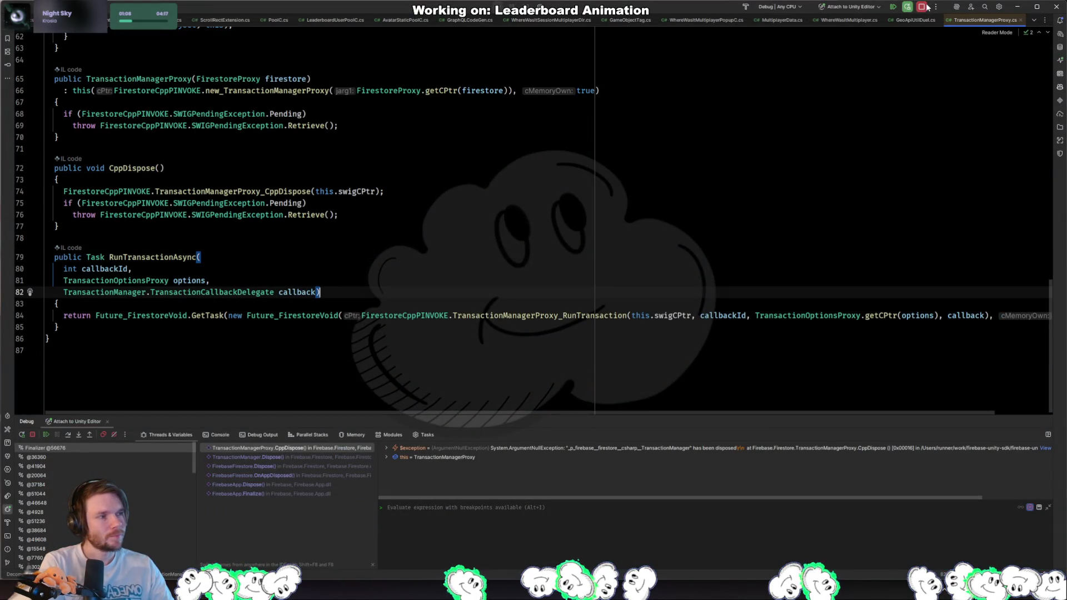
# Step: Resume the Rider debugger past the paused exception so the game keeps running
pyautogui.press('F9')
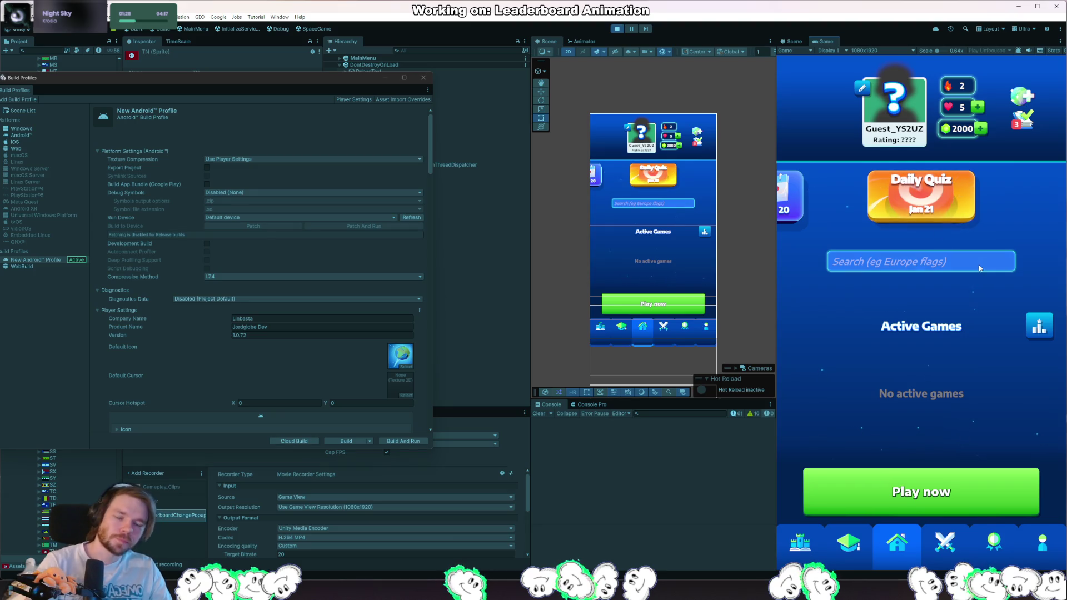
# Step: Sign in to the quiz game, reach the challenge-a-friend screen, then maximise the Travle browser window
pyautogui.click(916, 143)
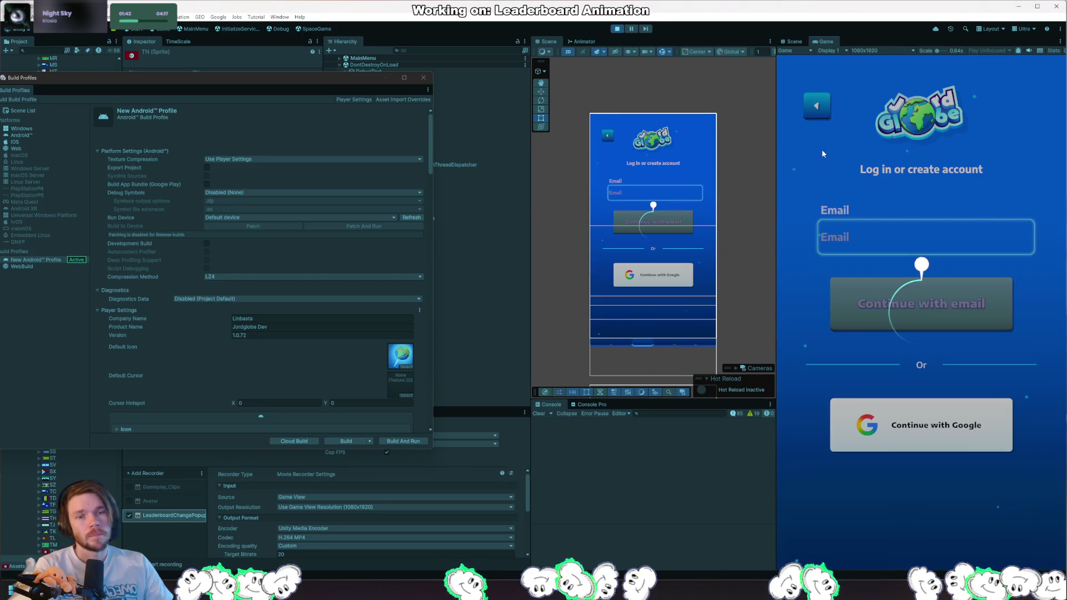
pyautogui.click(992, 409)
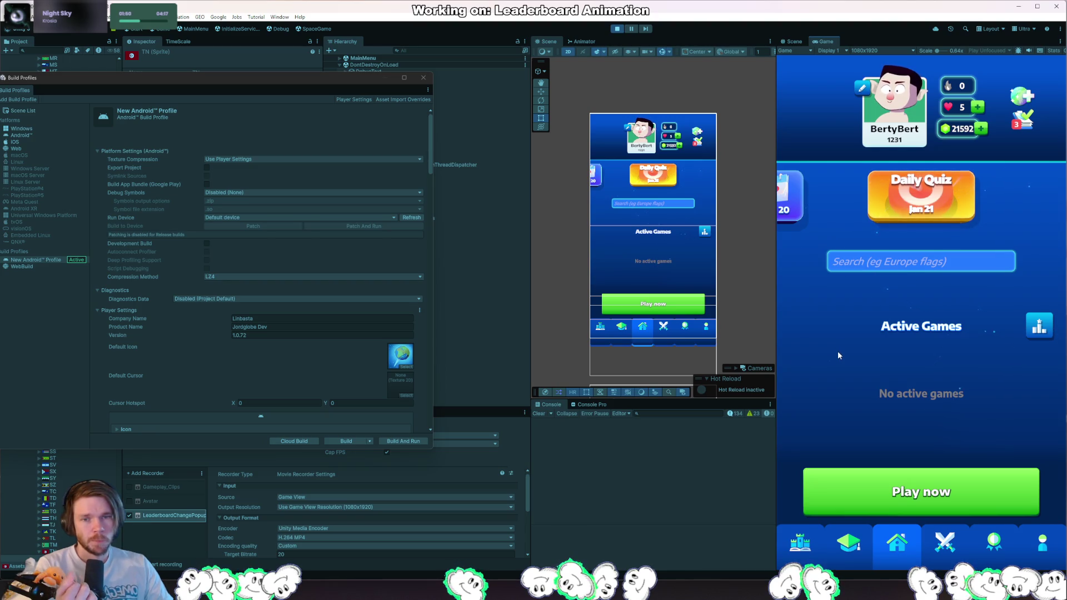
pyautogui.click(954, 514)
pyautogui.click(909, 295)
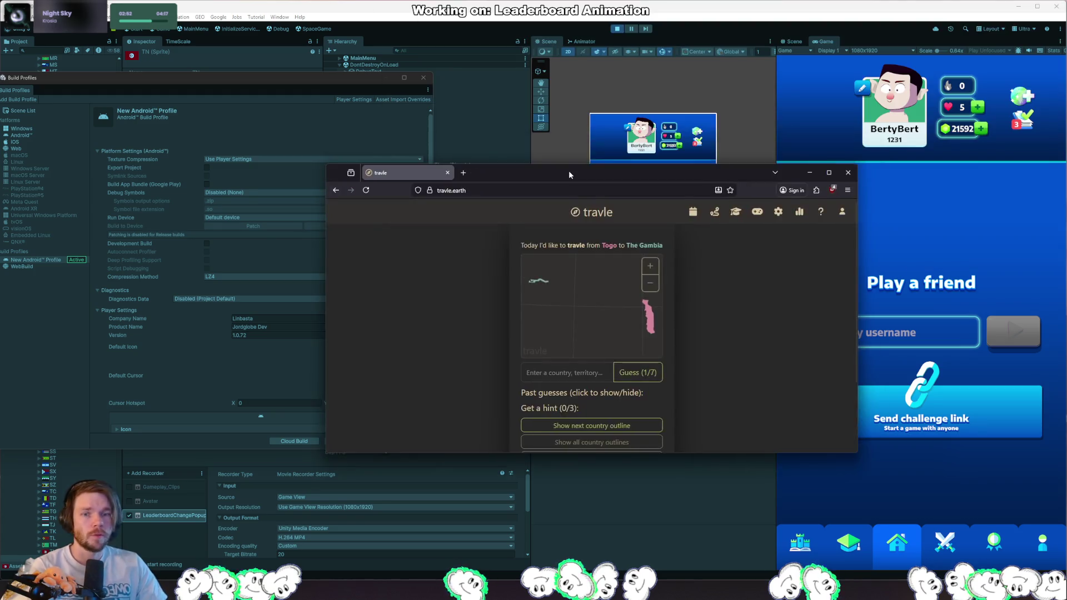
pyautogui.moveTo(571, 172)
pyautogui.mouseDown()
pyautogui.moveTo(544, 325)
pyautogui.moveTo(559, 301)
pyautogui.mouseUp()
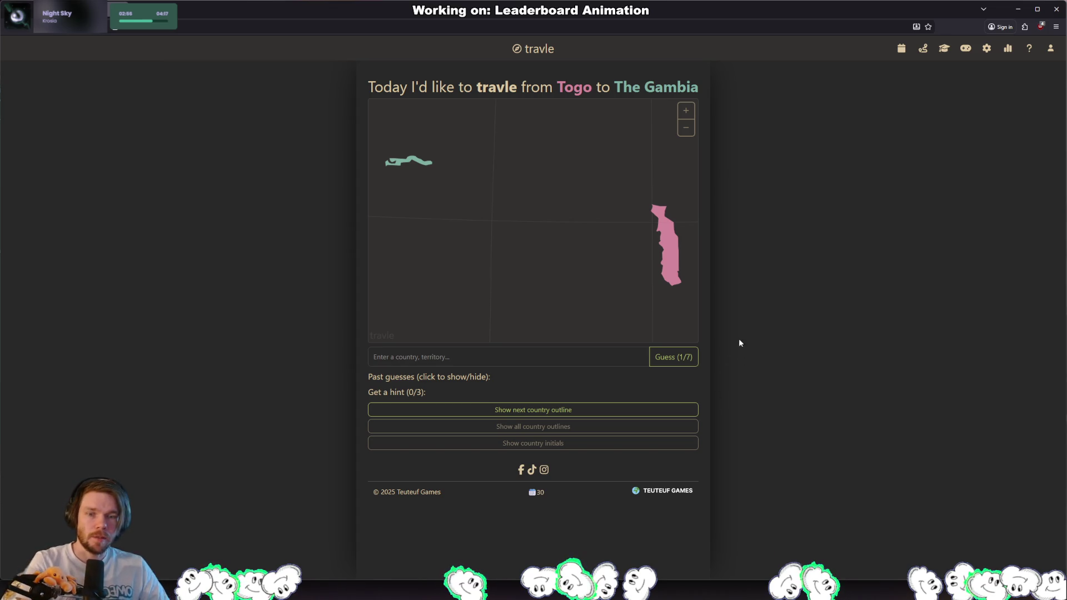
# Step: Enter 'burkina fa' in the guess box to submit Burkina Faso as the first guess
pyautogui.click(573, 356)
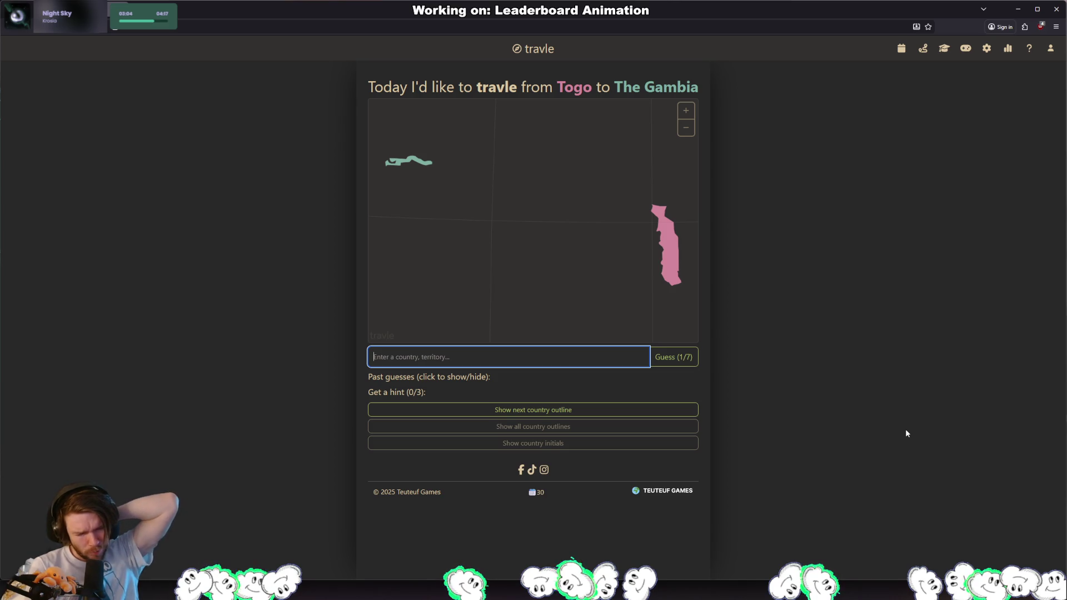
pyautogui.write('burkina fas')
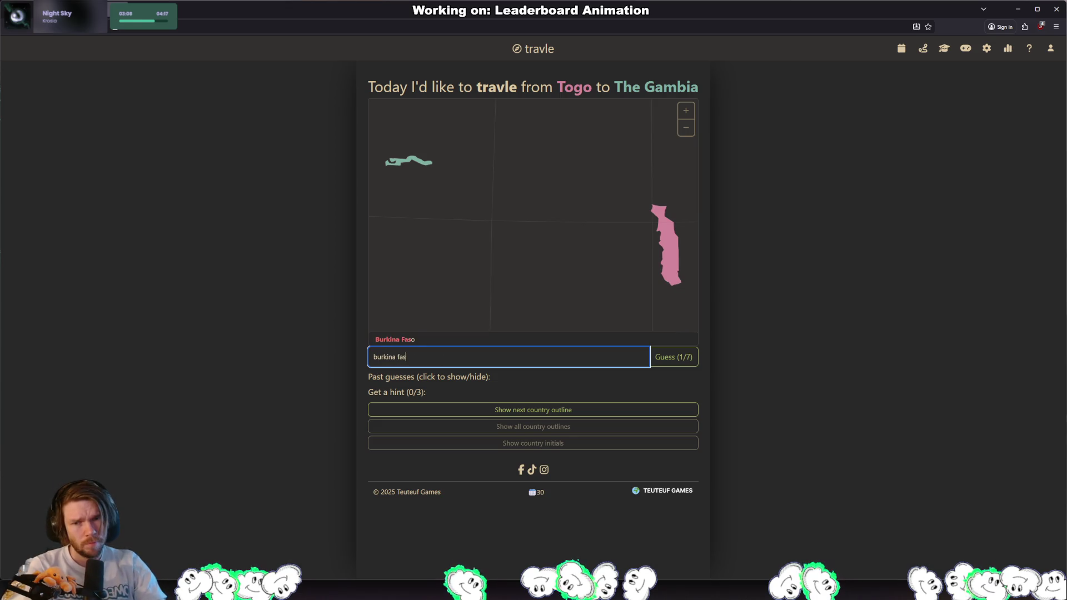
pyautogui.press('Return')
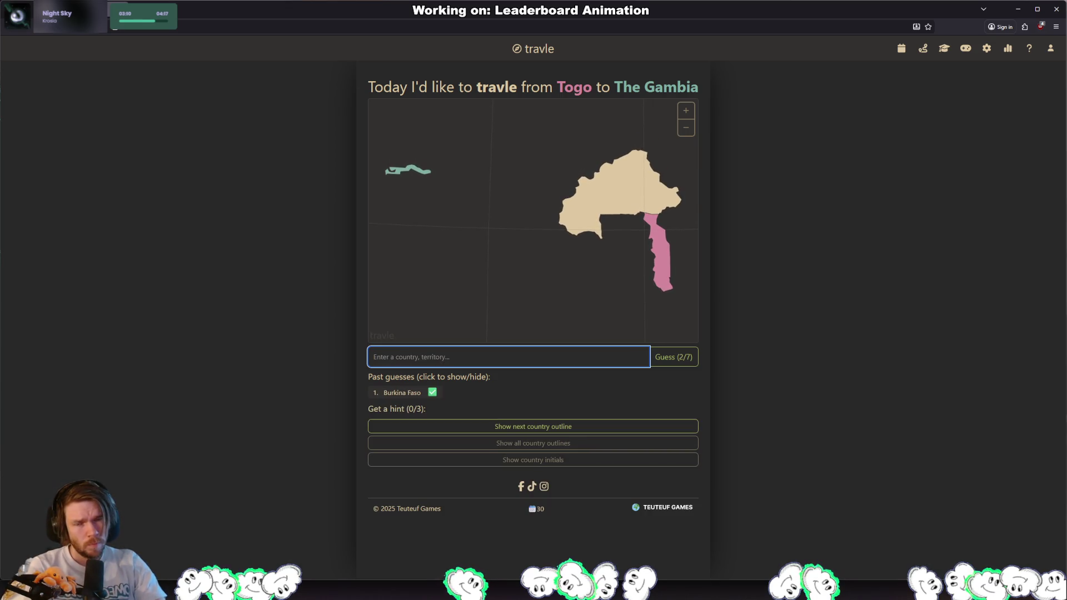